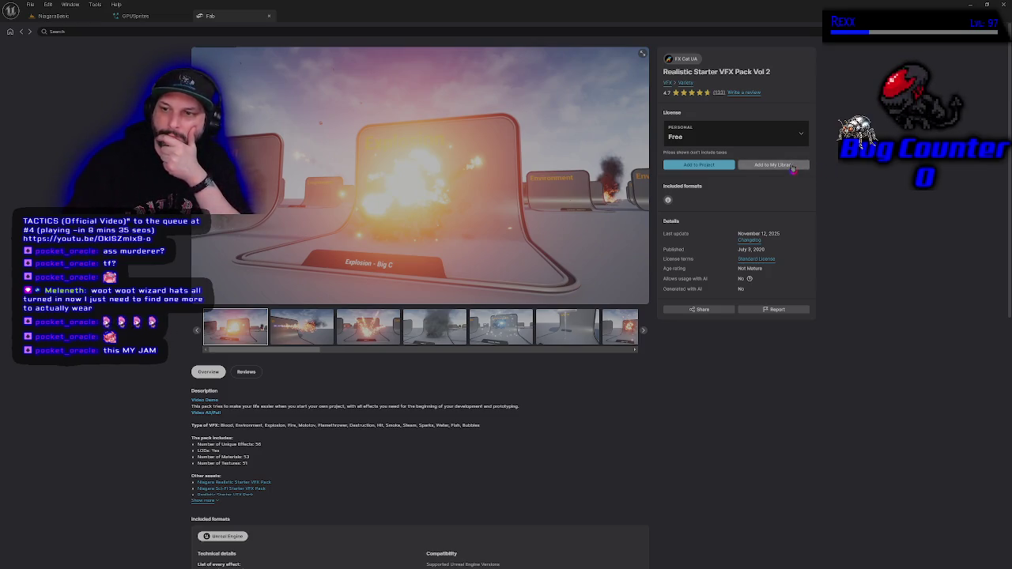
Add Realistic Starter VFX Pack Vol 2 from Fab to the library and project, then browse its folders
{"action": "left_click", "coordinate": [793, 168]}
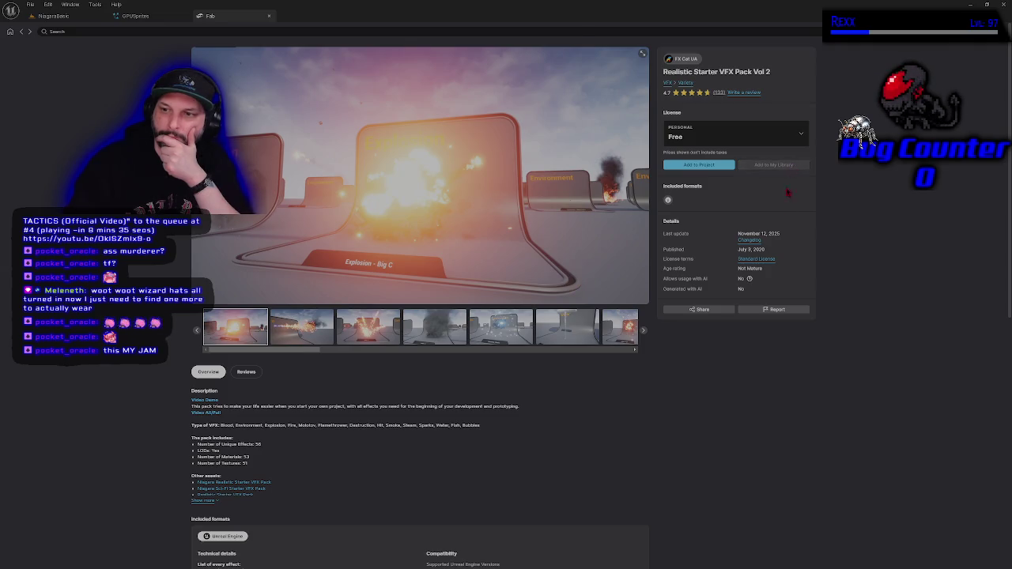
{"action": "left_click", "coordinate": [690, 166]}
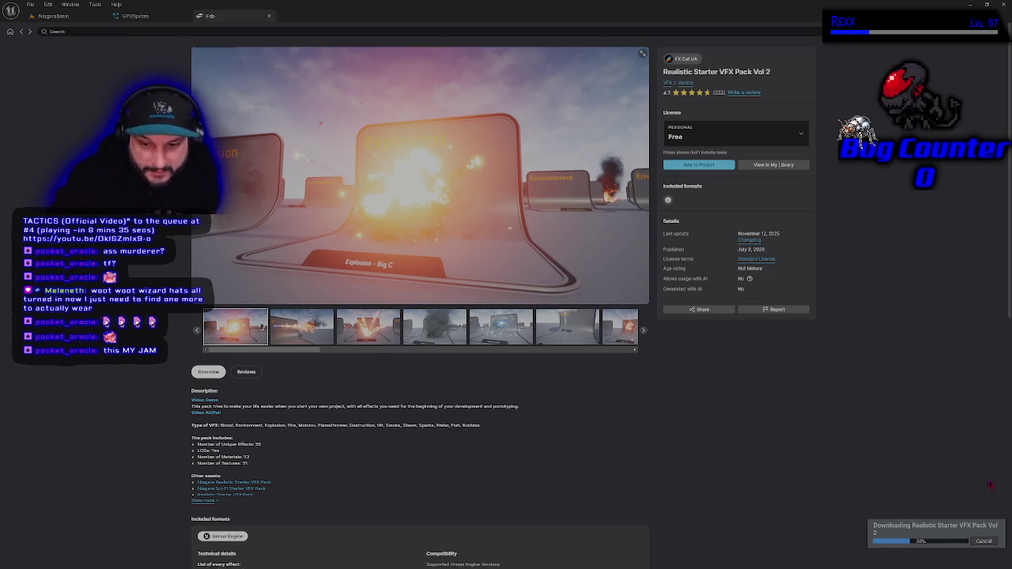
{"action": "scroll", "coordinate": [62, 413], "scroll_direction": "down", "scroll_amount": 3}
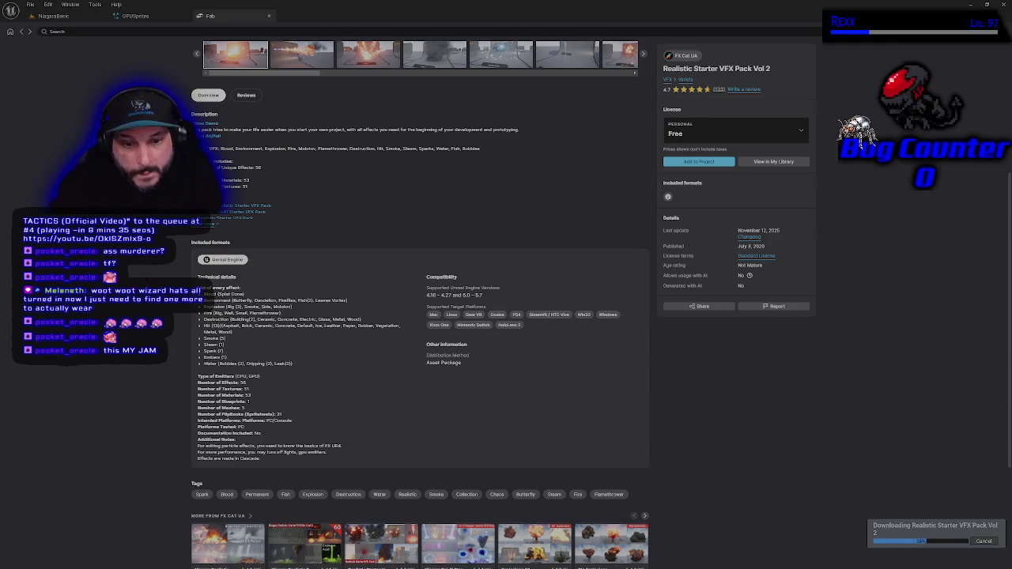
{"action": "scroll", "coordinate": [420, 304], "scroll_direction": "up", "scroll_amount": 4}
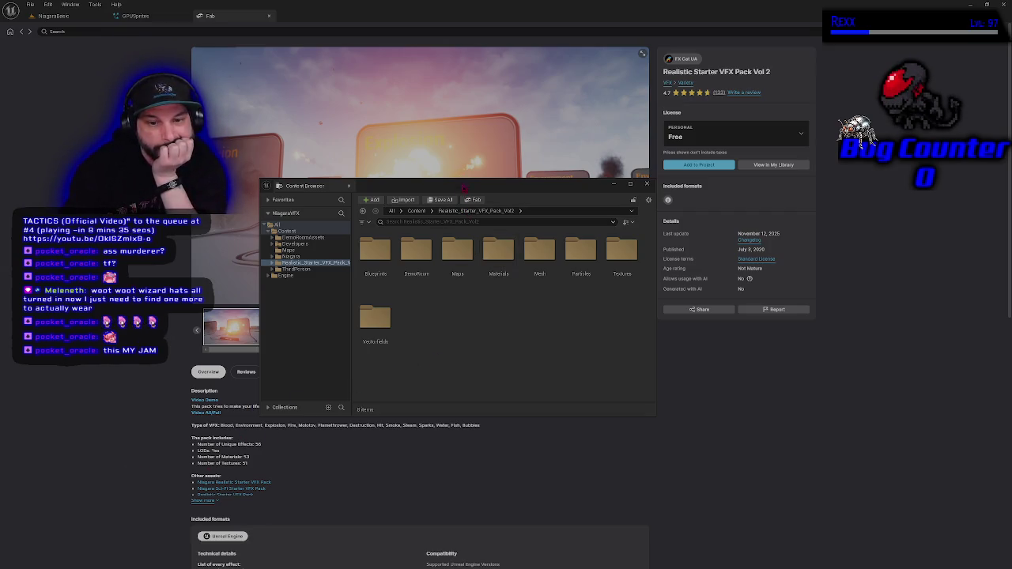
Browse to Niagara > NiagaraBasic in the Content Browser, then close the floating browser and the Fab page
{"action": "left_click_drag", "start_coordinate": [463, 190], "coordinate": [352, 149]}
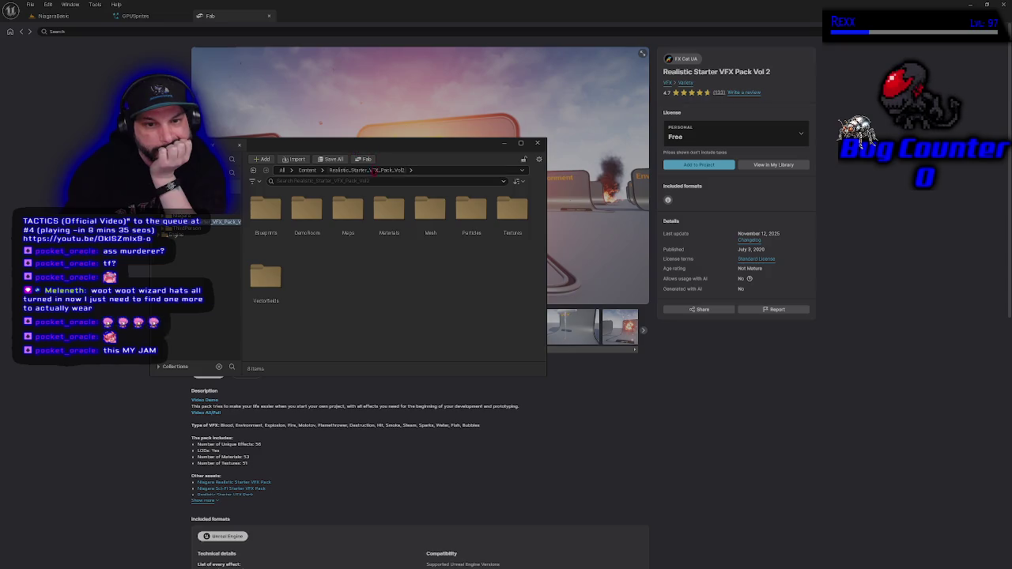
{"action": "left_click", "coordinate": [228, 216]}
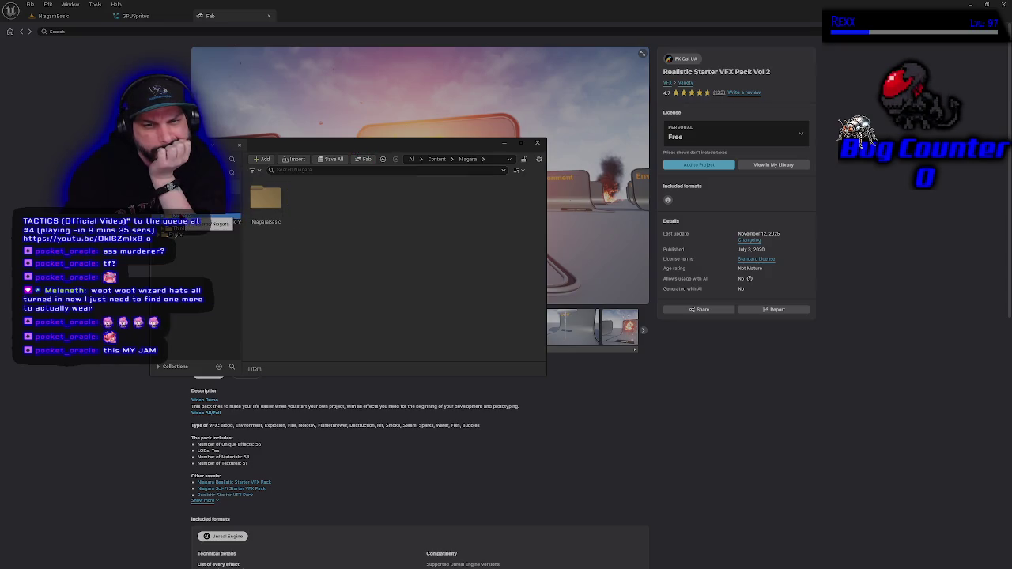
{"action": "double_click", "coordinate": [265, 204]}
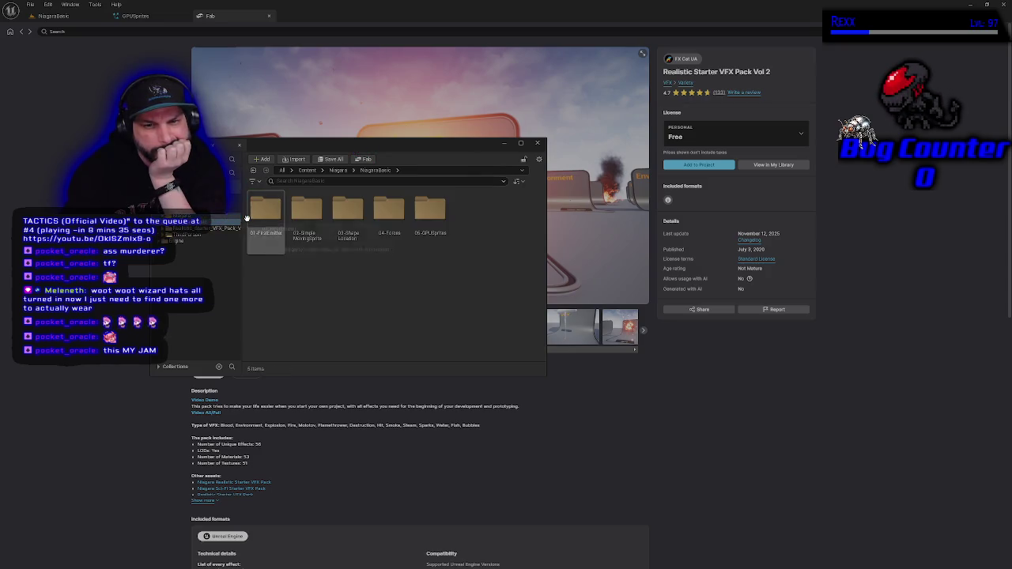
{"action": "left_click", "coordinate": [538, 142]}
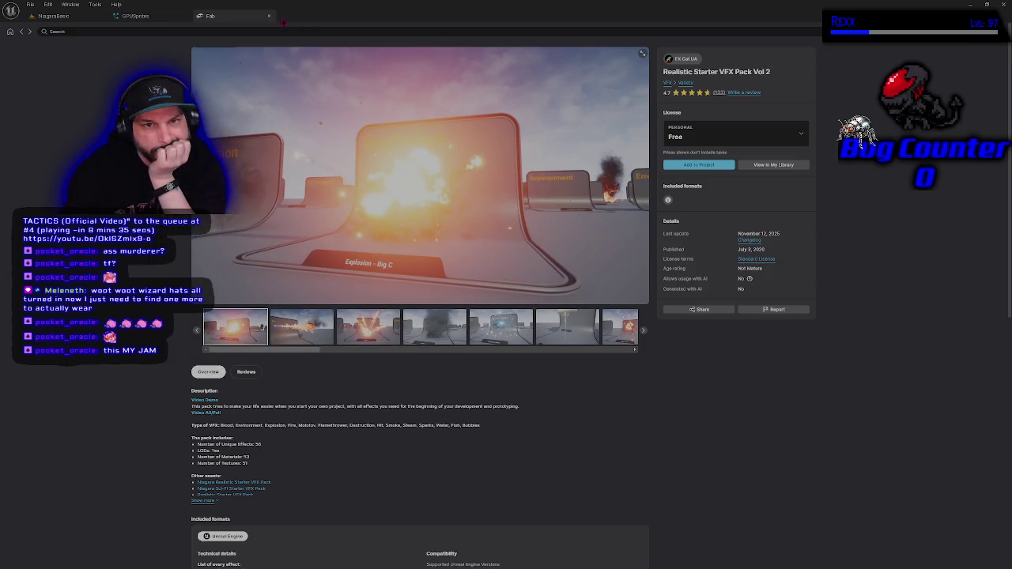
{"action": "left_click", "coordinate": [269, 16]}
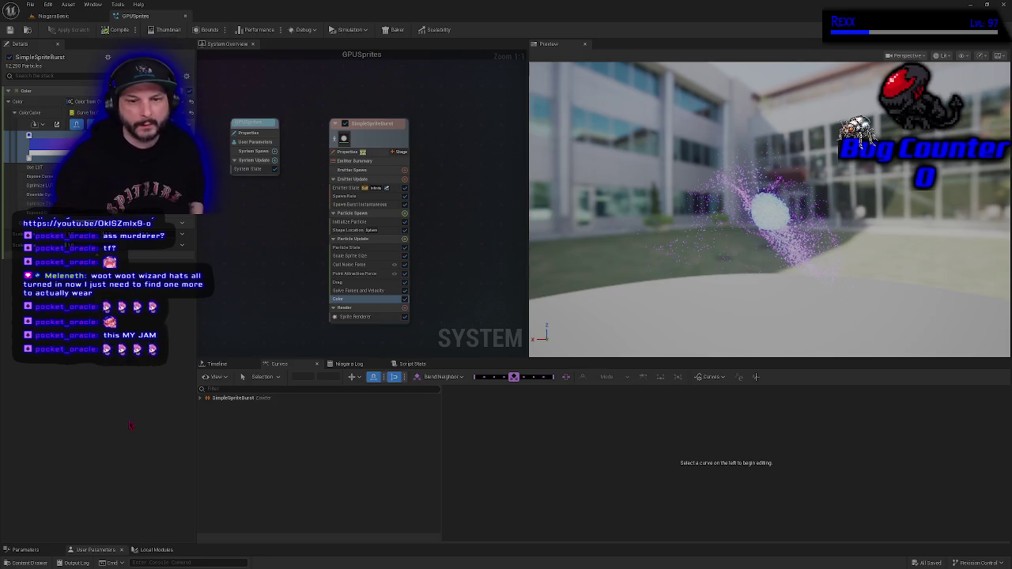
Open the Content Drawer, look at the VFX pack's Textures folder, then return to Content
{"action": "key", "text": "ctrl+space"}
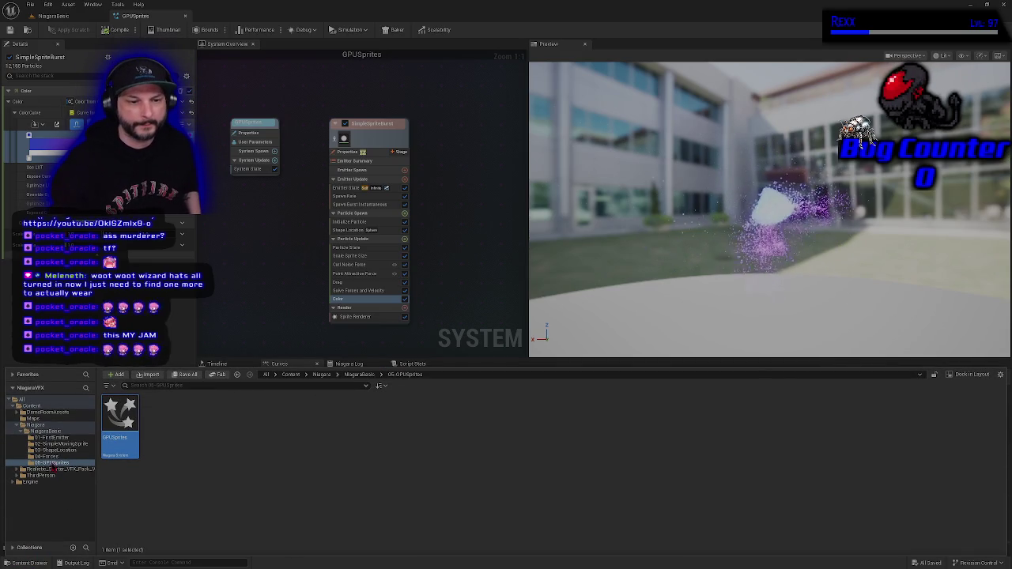
{"action": "left_click", "coordinate": [18, 469]}
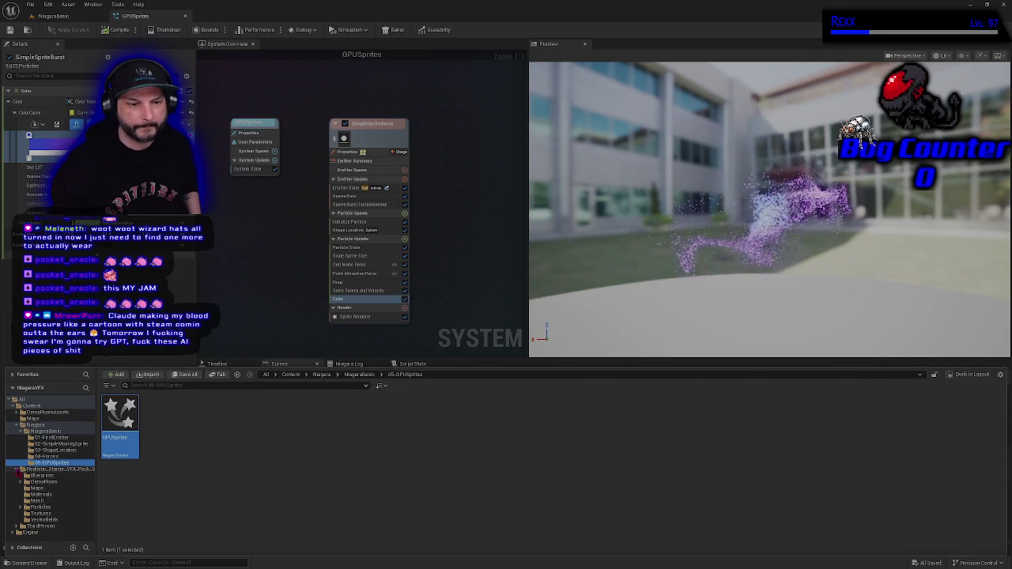
{"action": "left_click", "coordinate": [41, 515]}
{"action": "right_click", "coordinate": [44, 514]}
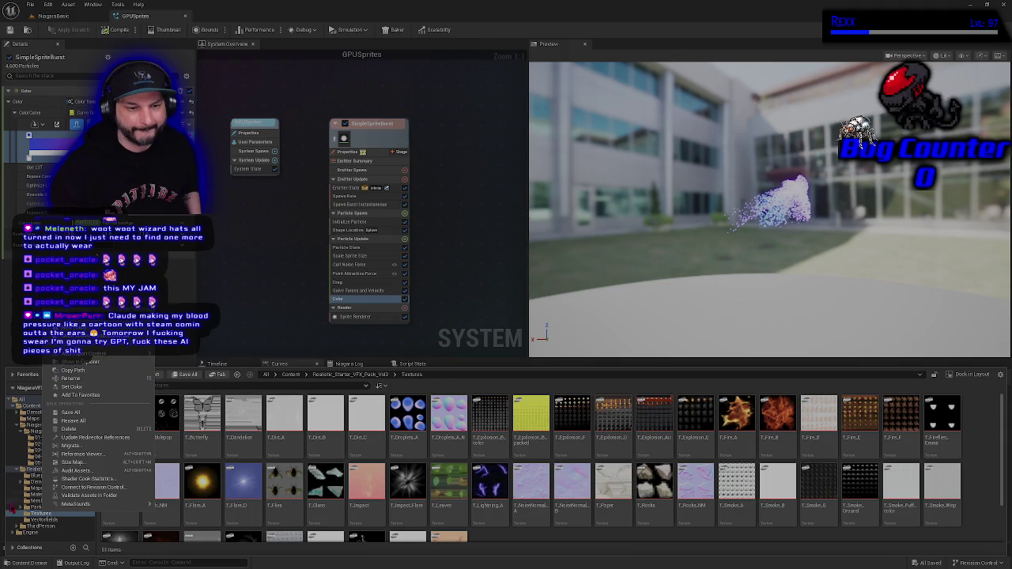
{"action": "left_click", "coordinate": [33, 521]}
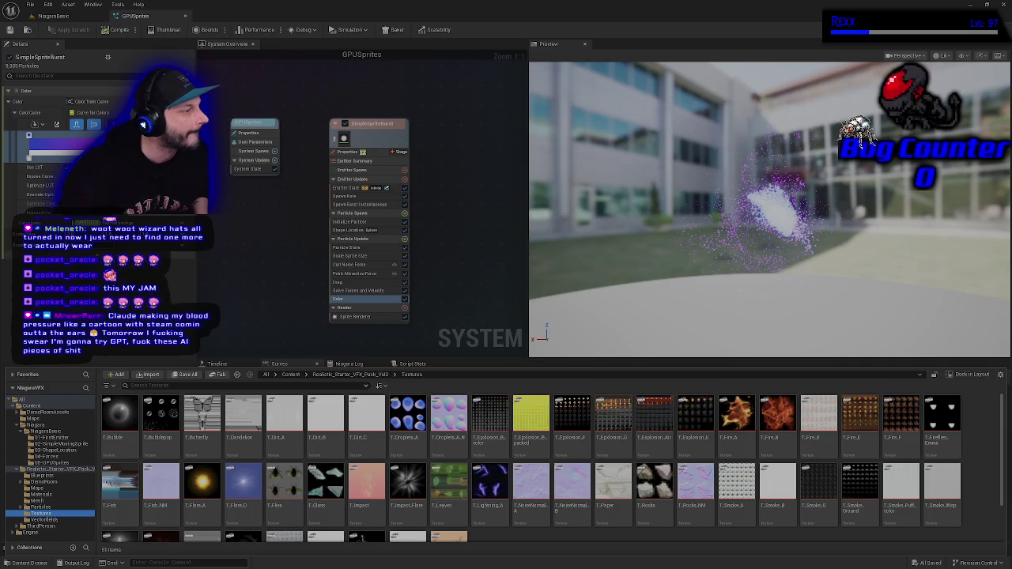
{"action": "left_click", "coordinate": [32, 406]}
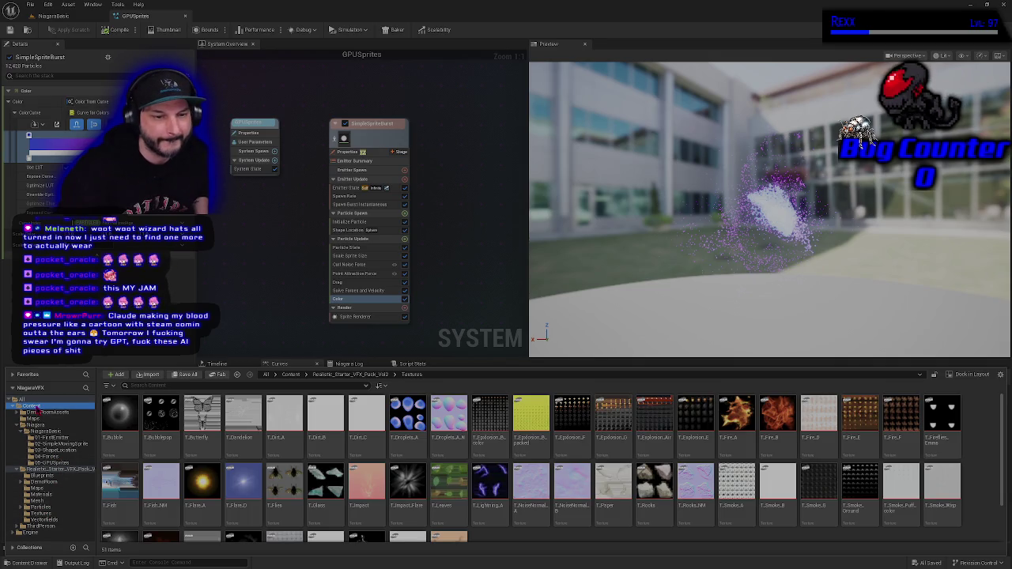
Create a new folder named 'Textures' at the Content root and open it
{"action": "right_click", "coordinate": [334, 440]}
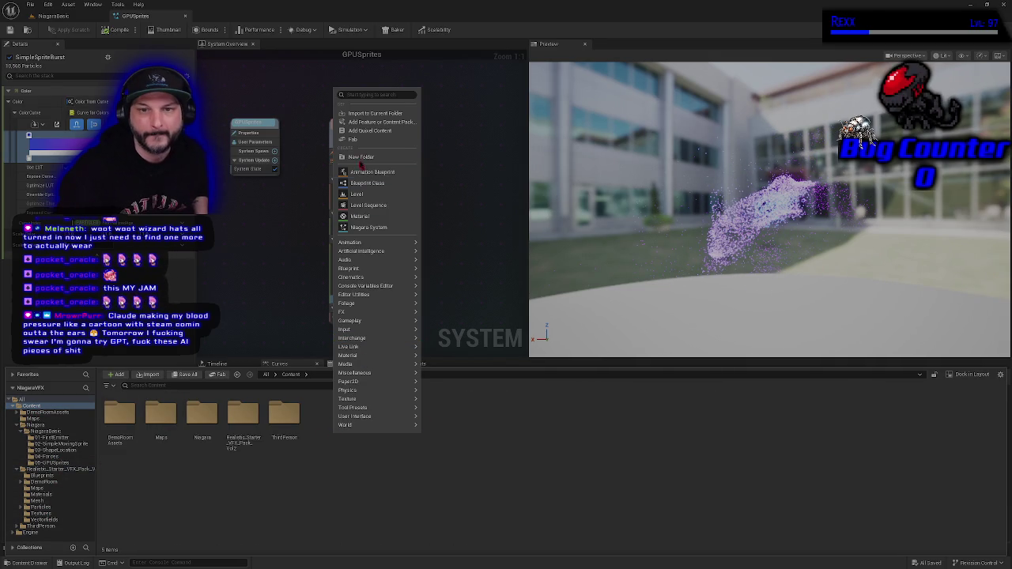
{"action": "left_click", "coordinate": [361, 163]}
{"action": "type", "text": "T"}
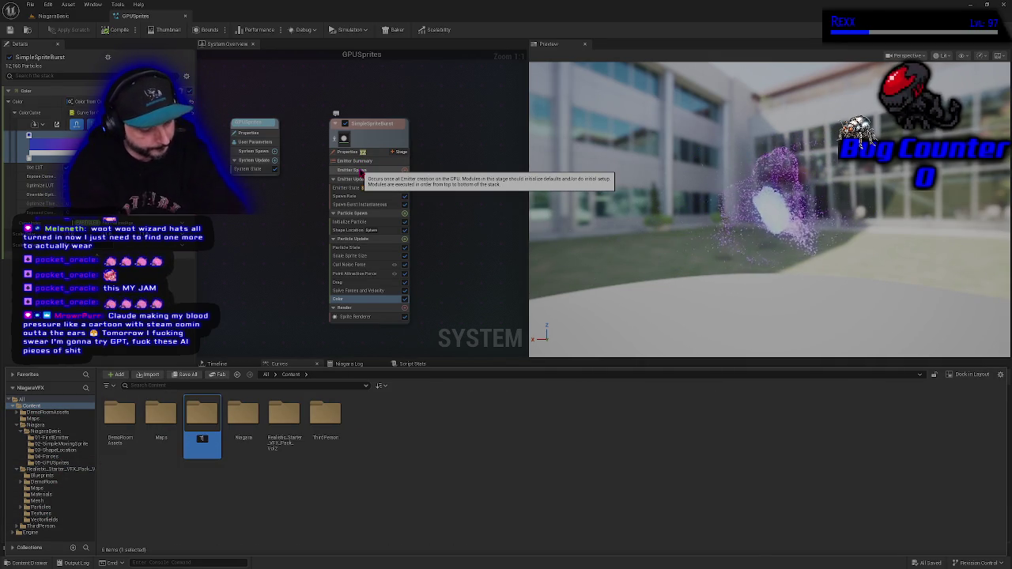
{"action": "type", "text": "extures"}
{"action": "key", "text": "Return"}
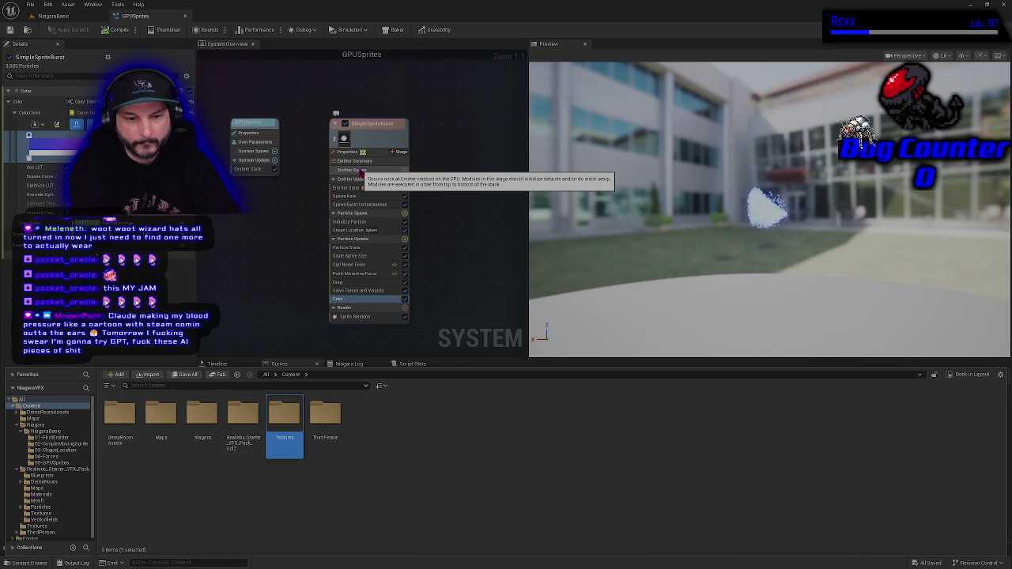
{"action": "key", "text": "Return"}
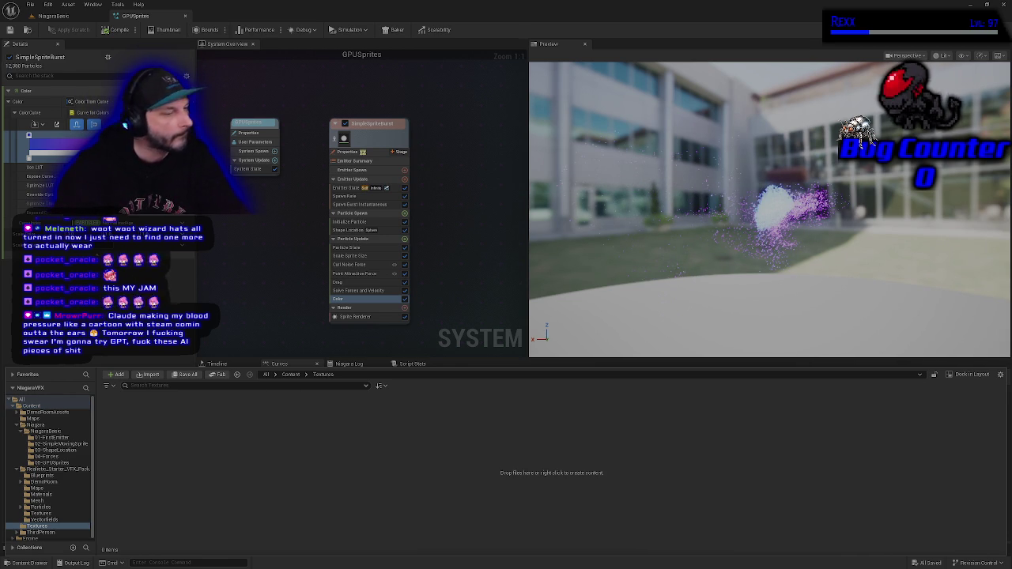
Move the VFX pack's Textures folder into Content/Textures, accepting the many-assets load prompt
{"action": "left_click", "coordinate": [36, 514]}
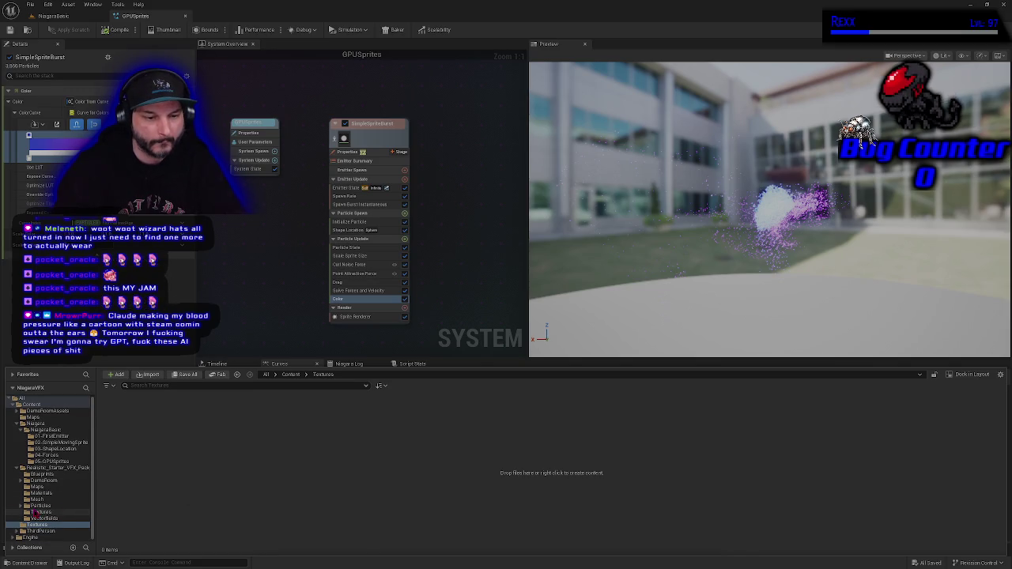
{"action": "left_click_drag", "start_coordinate": [35, 513], "coordinate": [37, 535]}
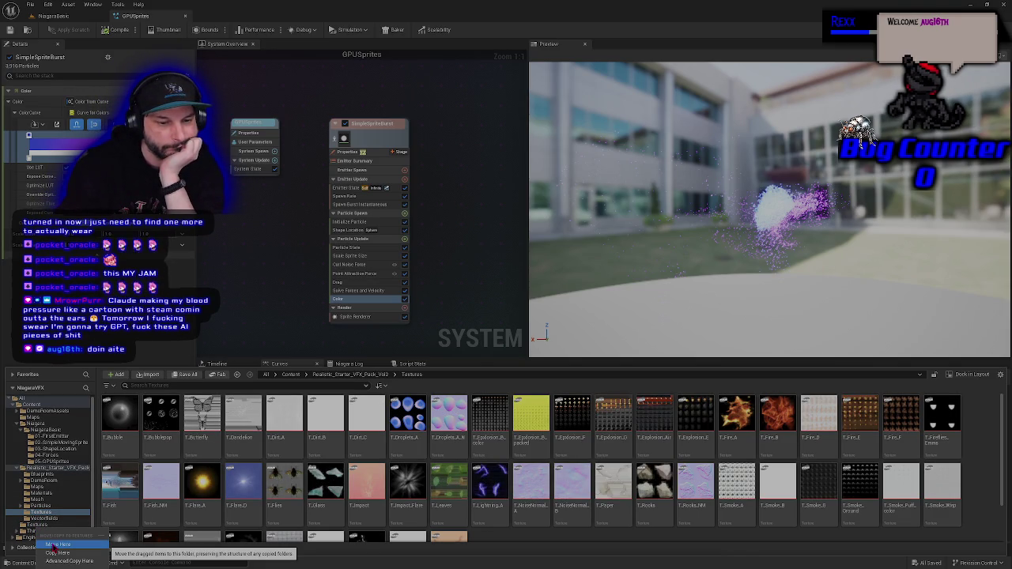
{"action": "left_click", "coordinate": [57, 545]}
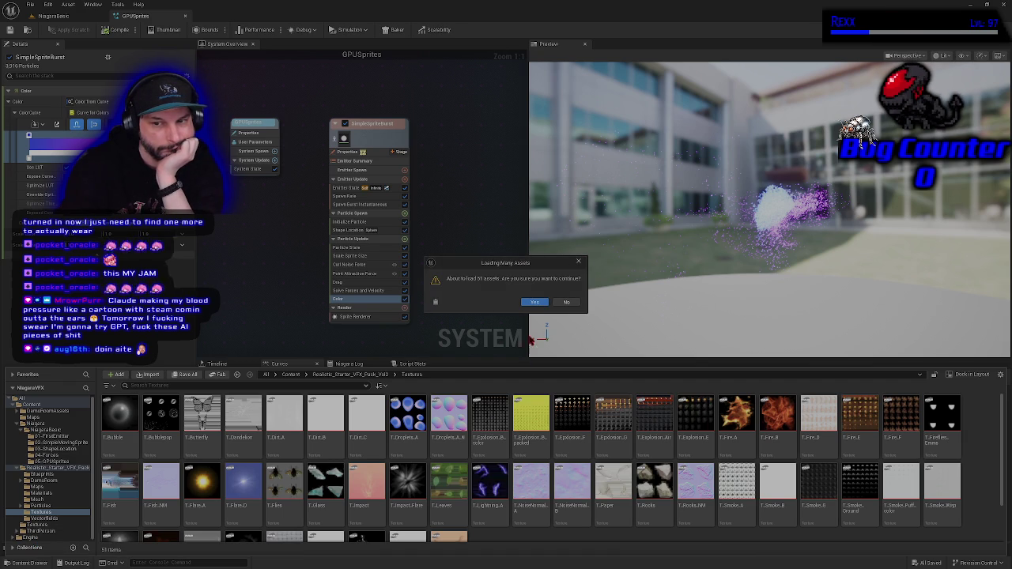
{"action": "left_click", "coordinate": [541, 303]}
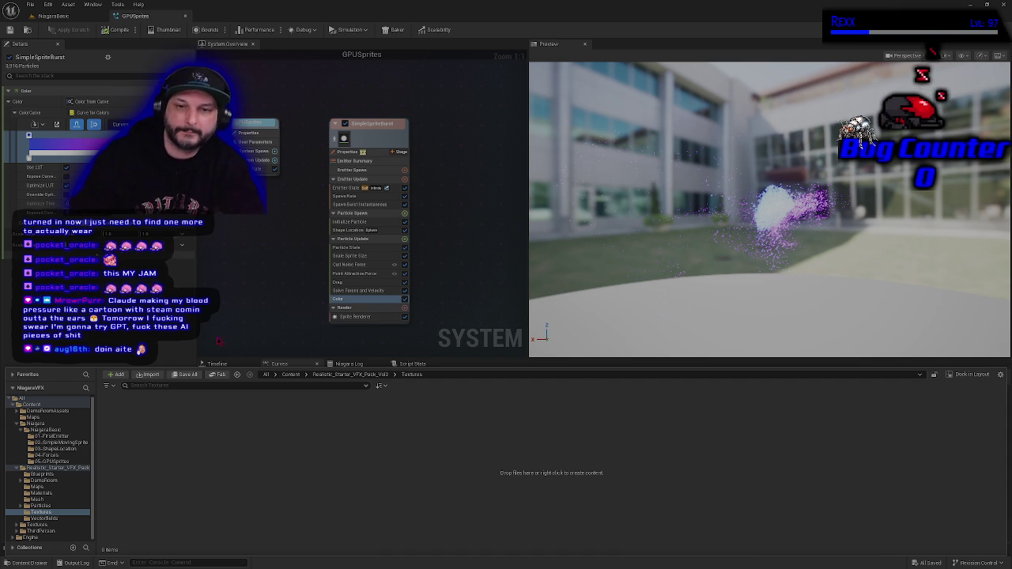
{"action": "left_click", "coordinate": [239, 263]}
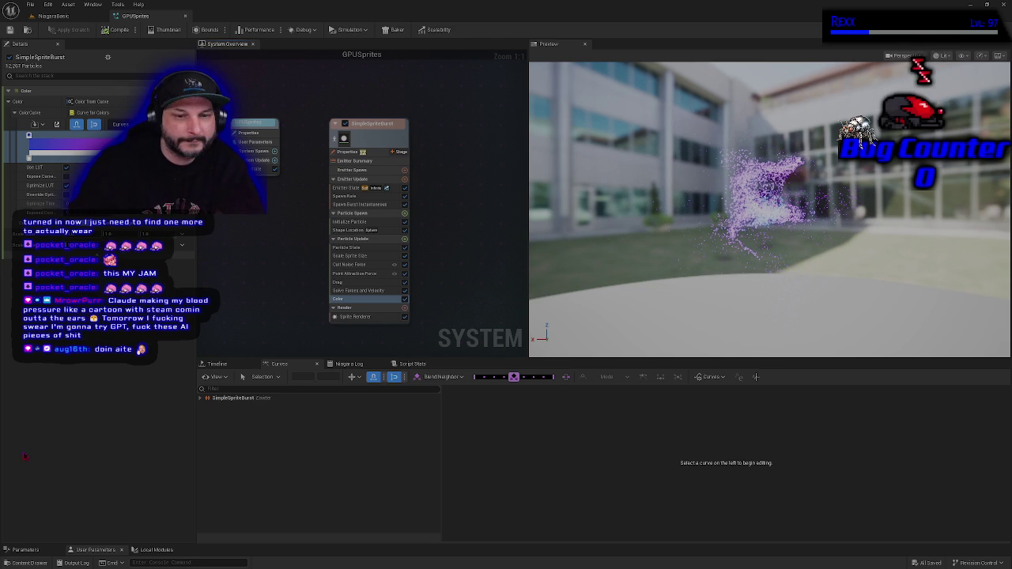
Rename the subfolder in Content/Textures to 'RealisticVFX Textures' and open Realistic_Starter_VFX_Pack_Vol2
{"action": "left_click", "coordinate": [29, 563]}
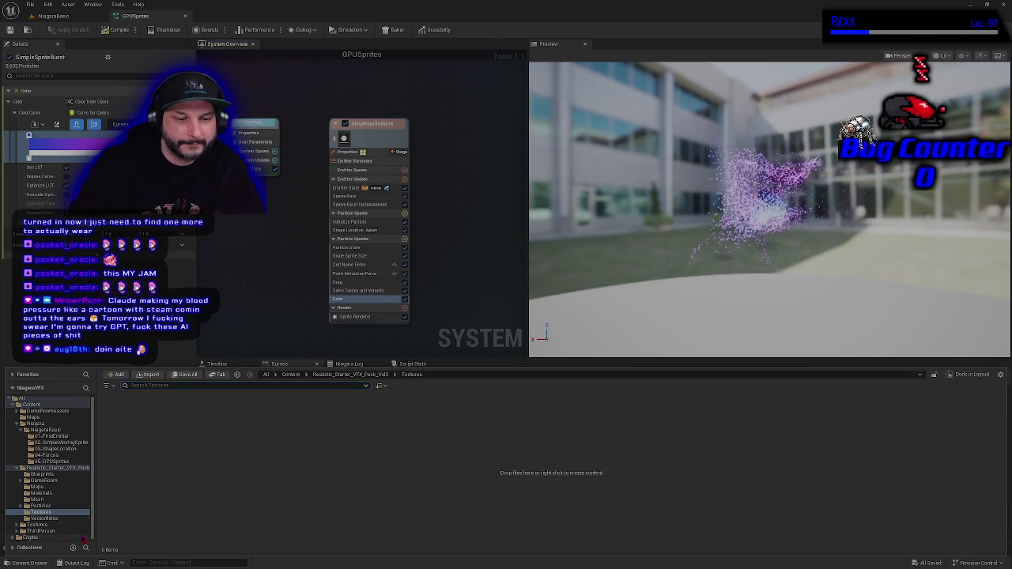
{"action": "left_click", "coordinate": [38, 524]}
{"action": "left_click", "coordinate": [119, 423]}
{"action": "key", "text": "F2"}
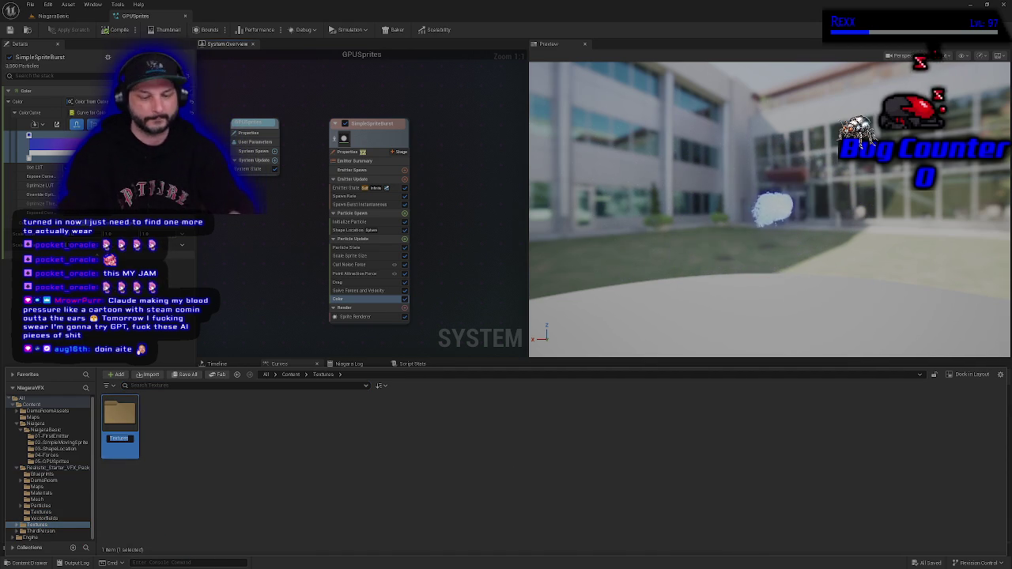
{"action": "type", "text": "RealTexture"}
{"action": "key", "text": "Return"}
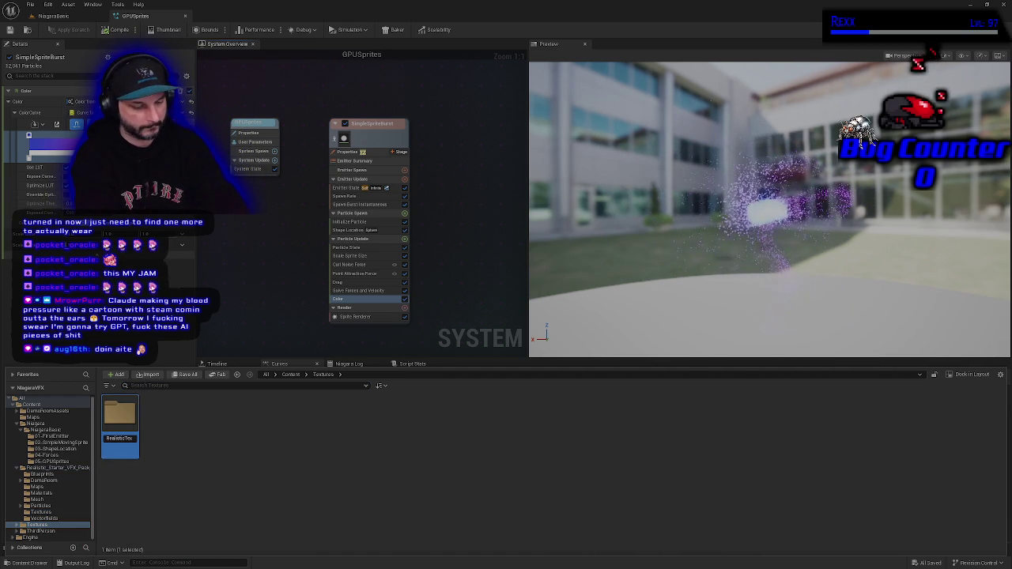
{"action": "key", "text": "F2"}
{"action": "key", "text": "Return"}
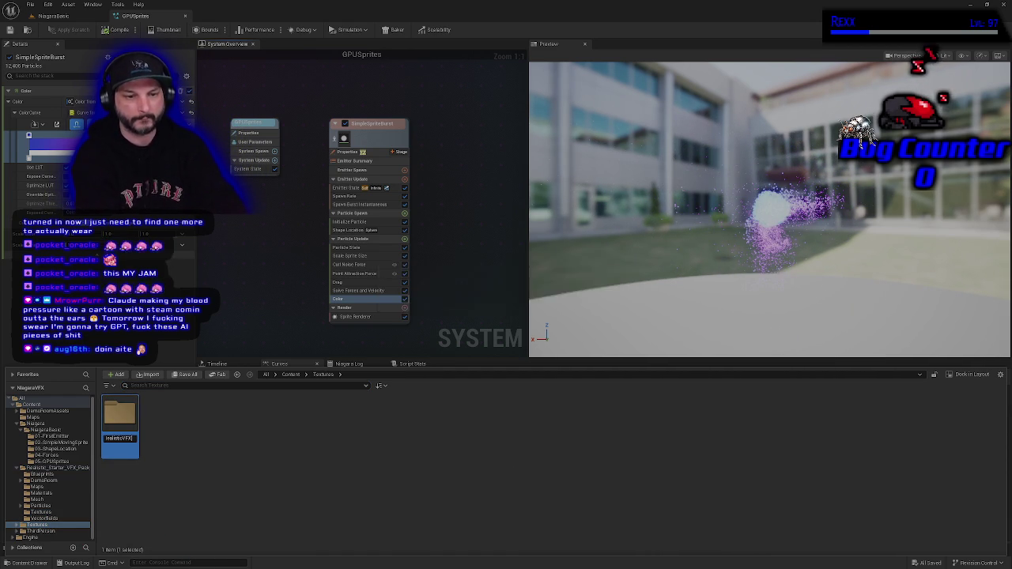
{"action": "key", "text": "Return"}
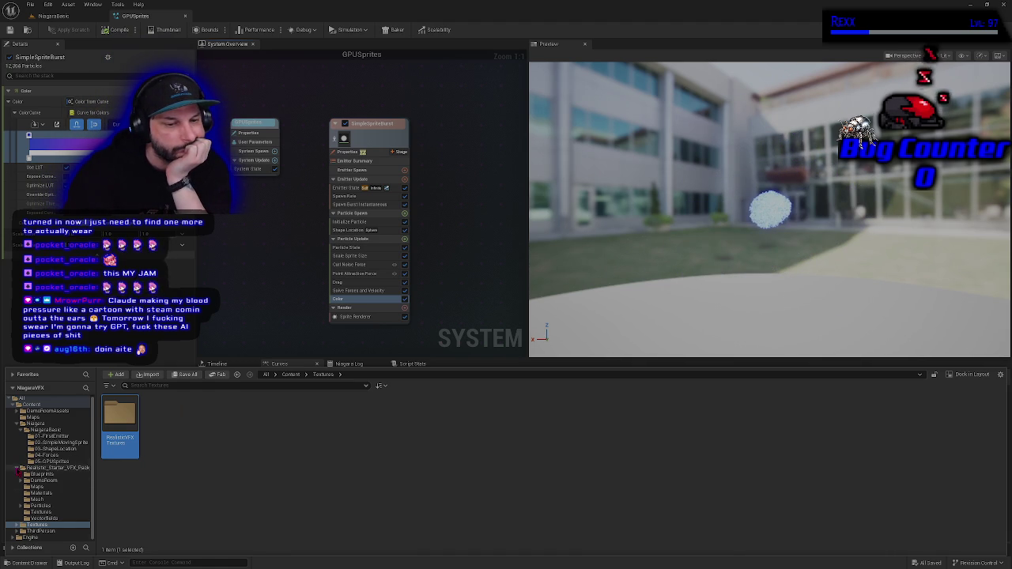
{"action": "left_click", "coordinate": [18, 468]}
{"action": "left_click", "coordinate": [61, 470]}
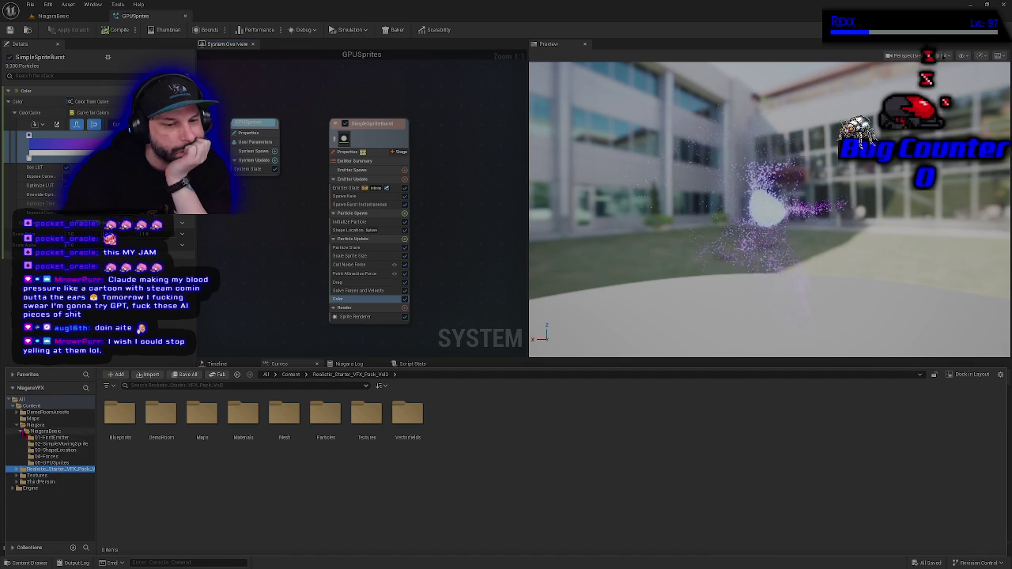
Delete the Realistic_Starter_VFX_Pack_Vol2 folder, loading its assets and forcing deletion despite references
{"action": "left_click", "coordinate": [23, 432]}
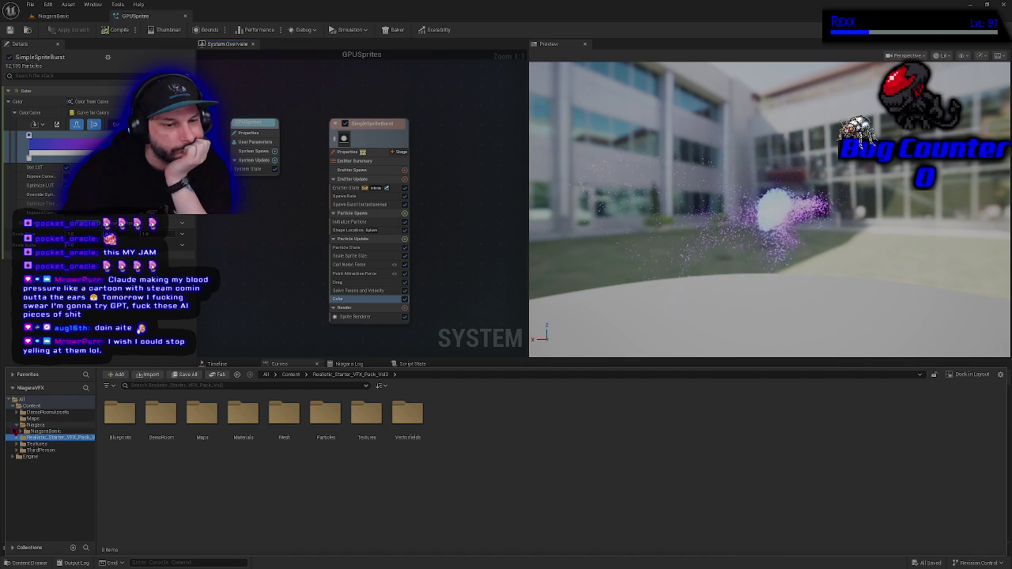
{"action": "right_click", "coordinate": [47, 438]}
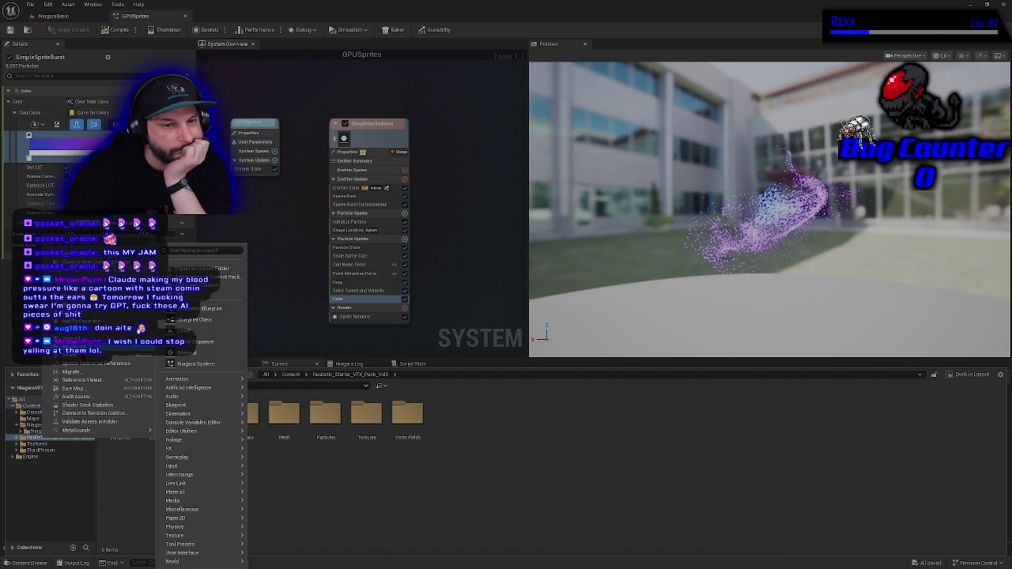
{"action": "left_click", "coordinate": [71, 355]}
{"action": "left_click", "coordinate": [121, 371]}
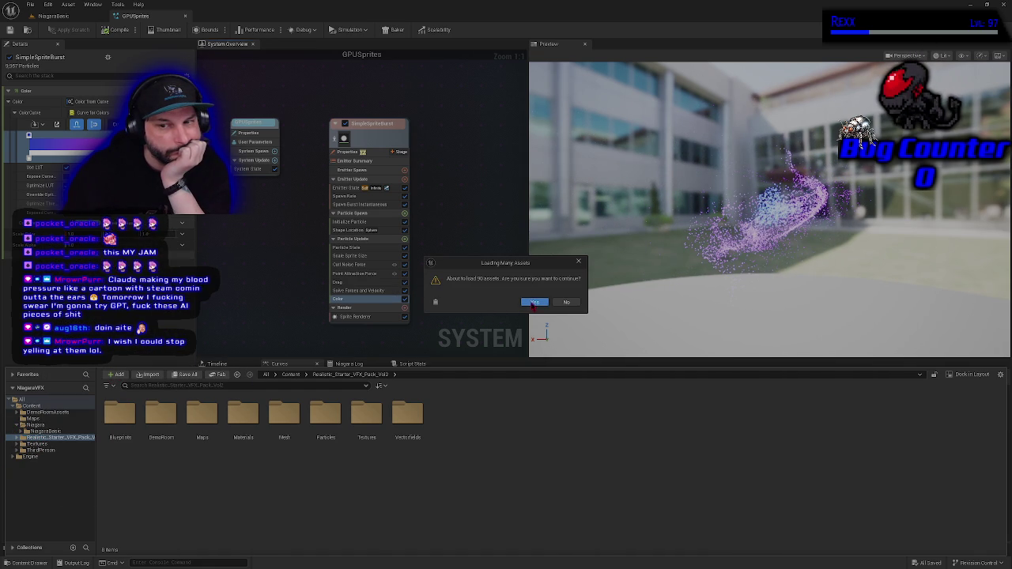
{"action": "left_click", "coordinate": [535, 302]}
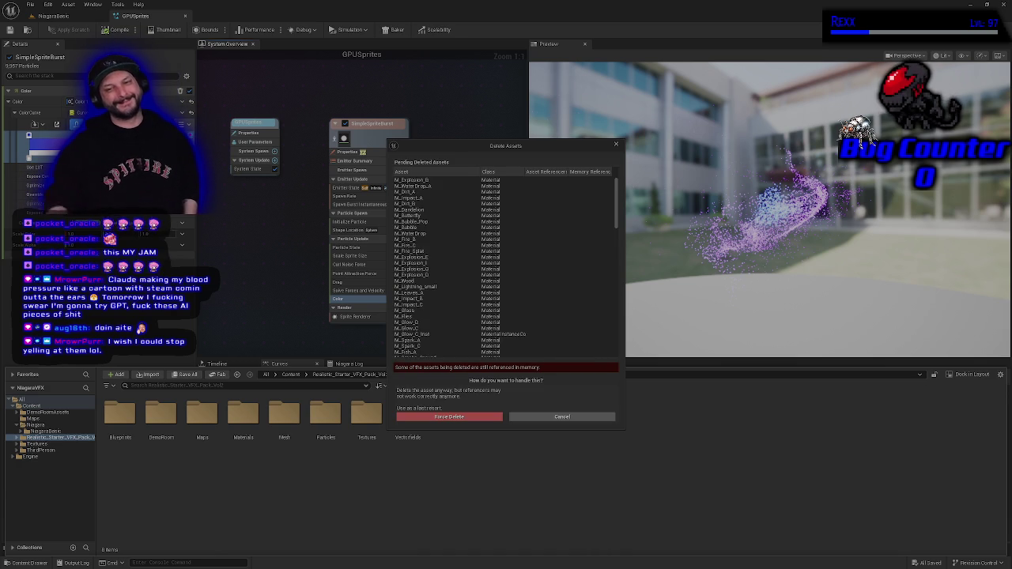
{"action": "left_click", "coordinate": [461, 420]}
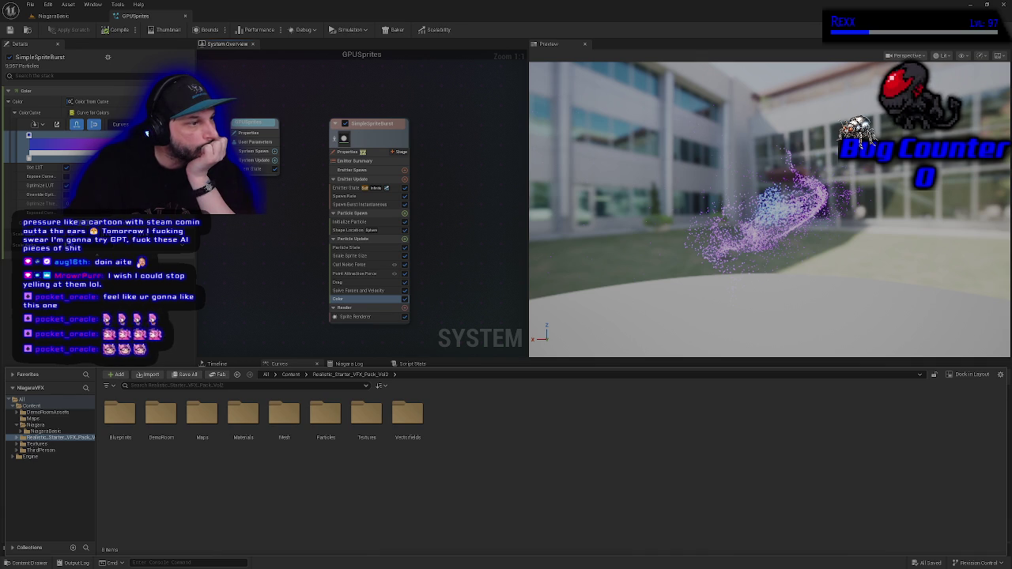
Switch the content browser to the All view listing every project asset
{"action": "left_click", "coordinate": [266, 374]}
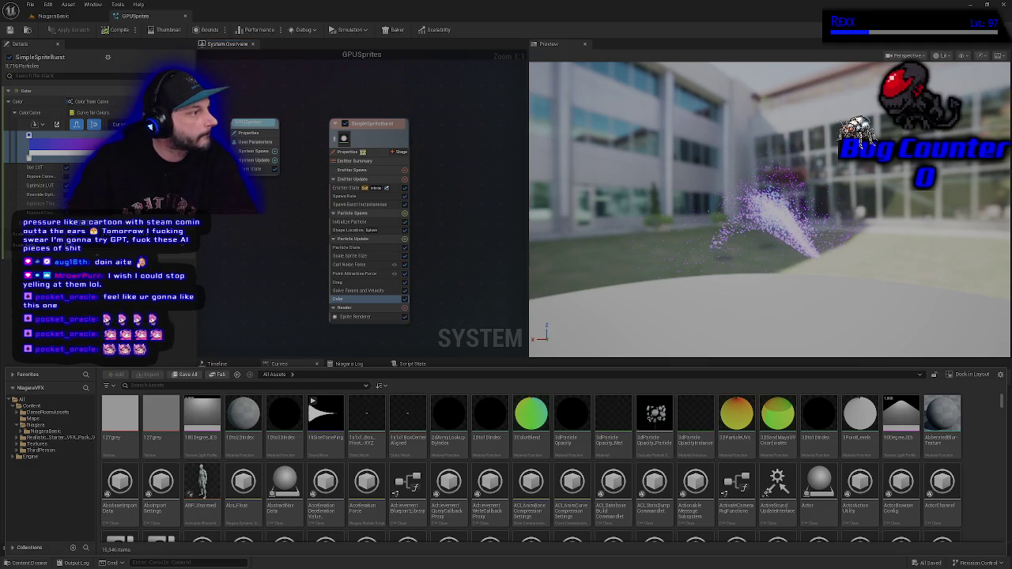
Create a 'Materials' folder under Content and open it
{"action": "left_click", "coordinate": [32, 406]}
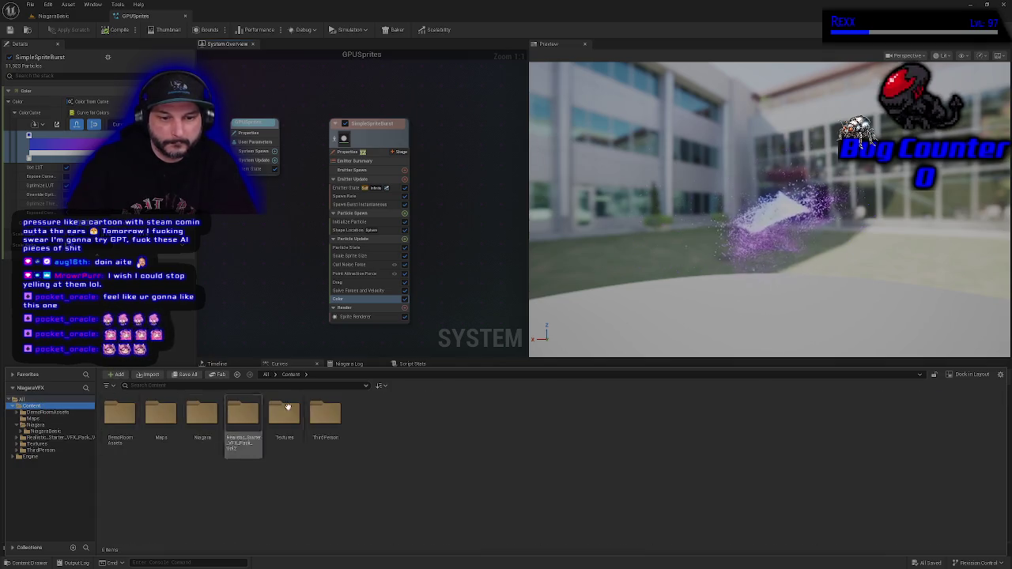
{"action": "right_click", "coordinate": [404, 421]}
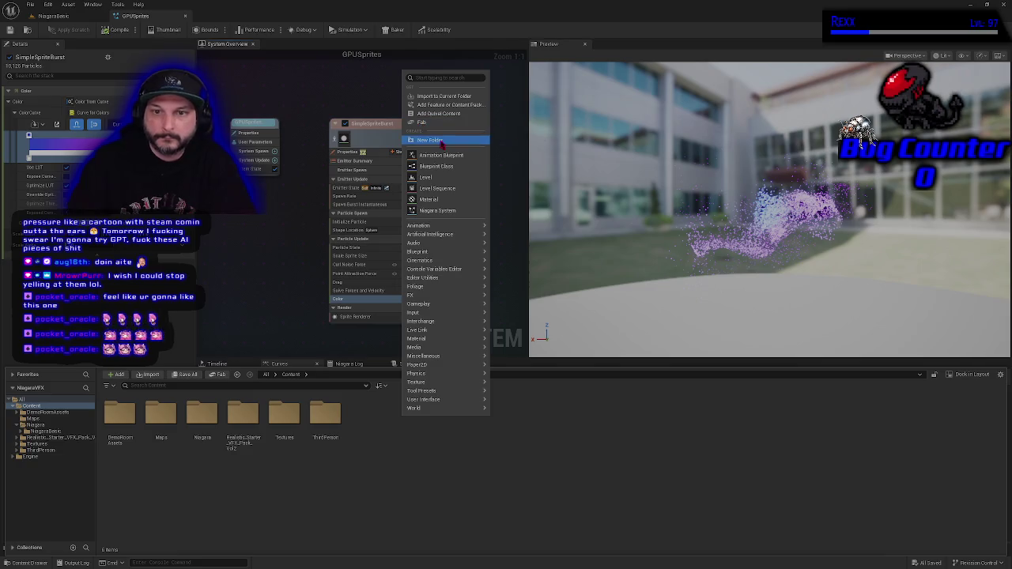
{"action": "left_click", "coordinate": [431, 140]}
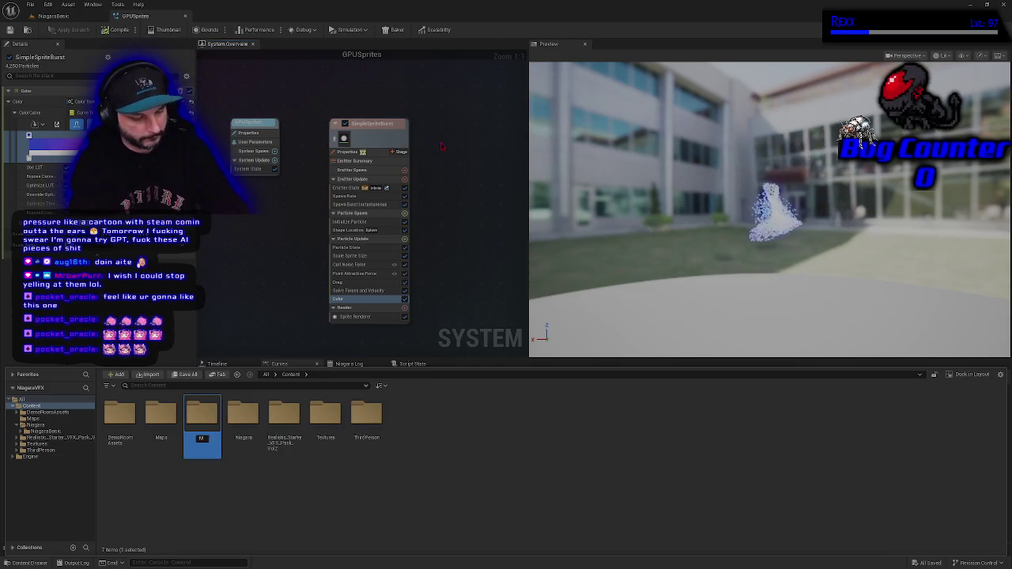
{"action": "type", "text": "Materials"}
{"action": "key", "text": "Return"}
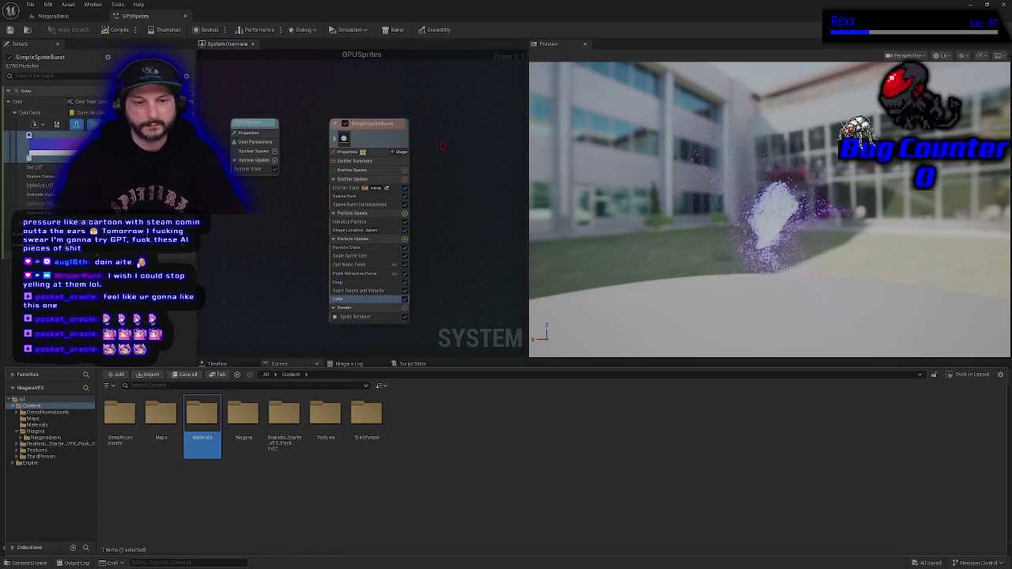
{"action": "key", "text": "Return"}
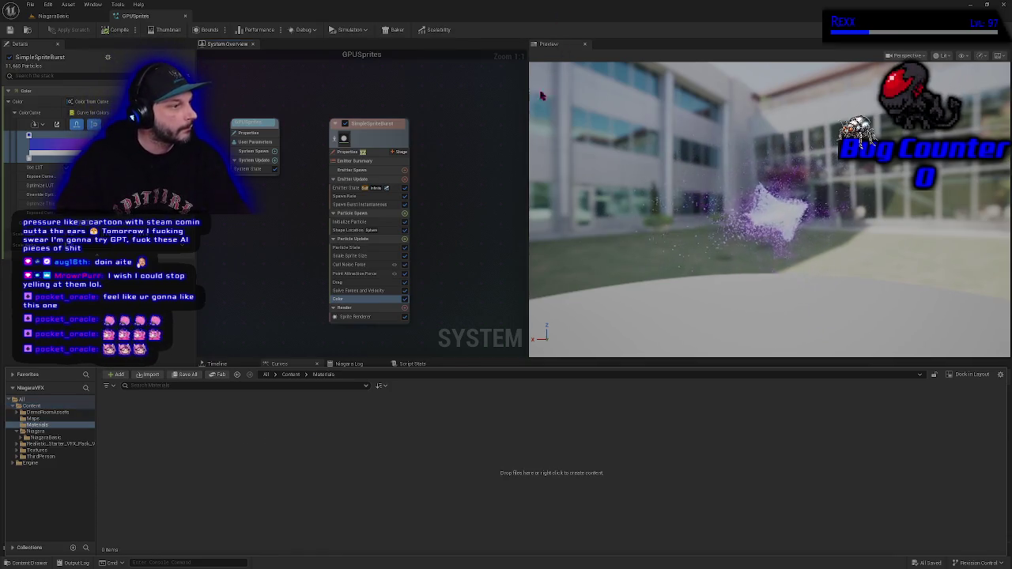
Create a new material asset, NewMaterial, in Materials and open it in the material editor
{"action": "right_click", "coordinate": [282, 435]}
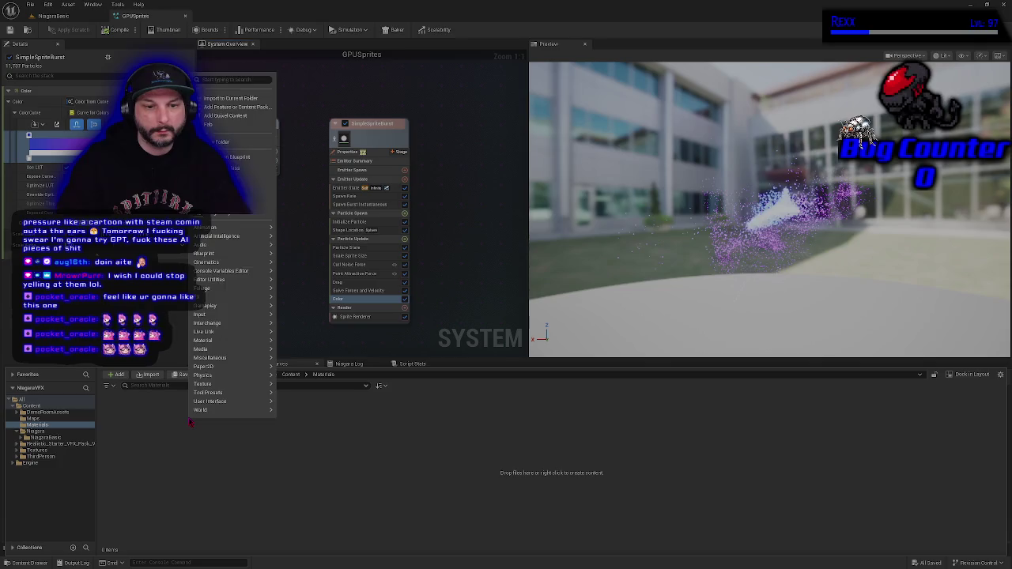
{"action": "left_click", "coordinate": [245, 214]}
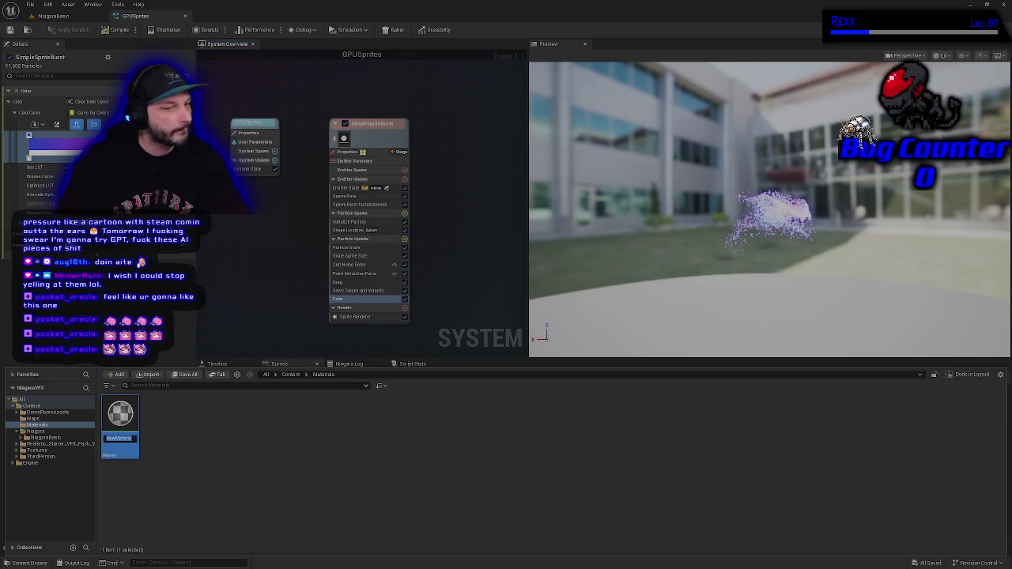
{"action": "double_click", "coordinate": [117, 434]}
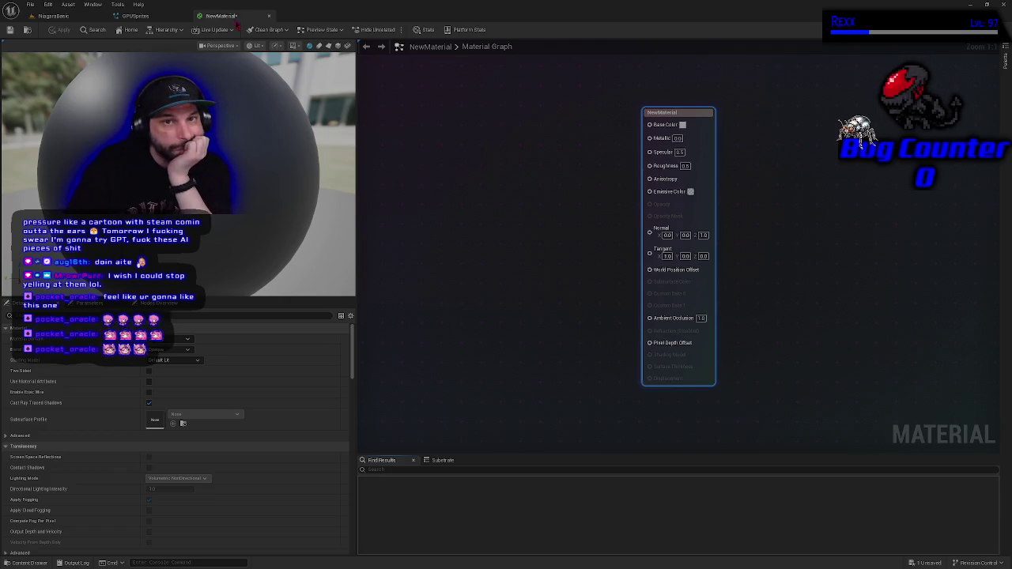
Detach the NewMaterial editor into its own window and drag it larger
{"action": "mouse_move", "coordinate": [226, 16]}
{"action": "left_mouse_down"}
{"action": "mouse_move", "coordinate": [383, 73]}
{"action": "mouse_move", "coordinate": [458, 52]}
{"action": "left_mouse_up"}
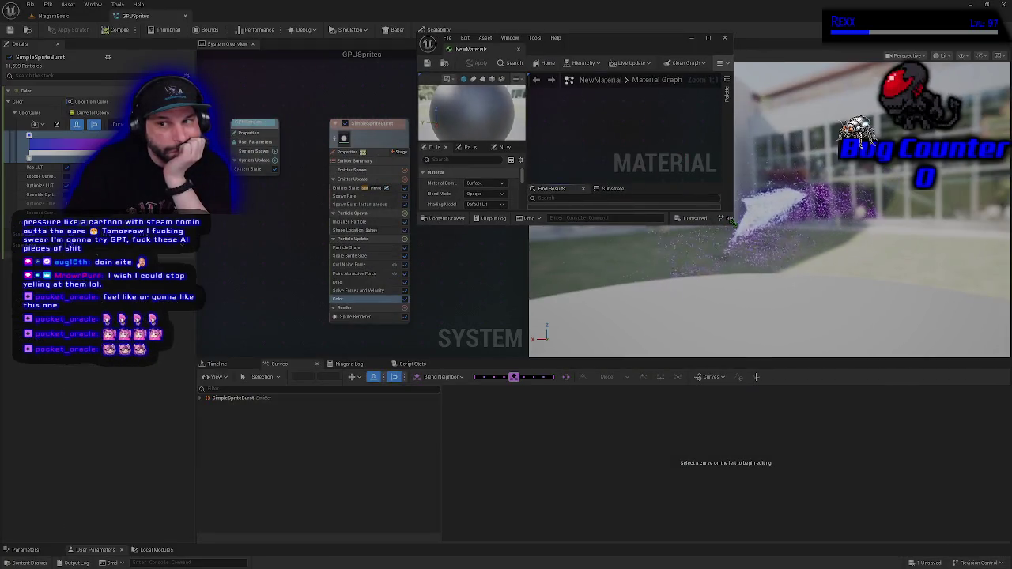
{"action": "left_click_drag", "start_coordinate": [729, 225], "coordinate": [957, 498]}
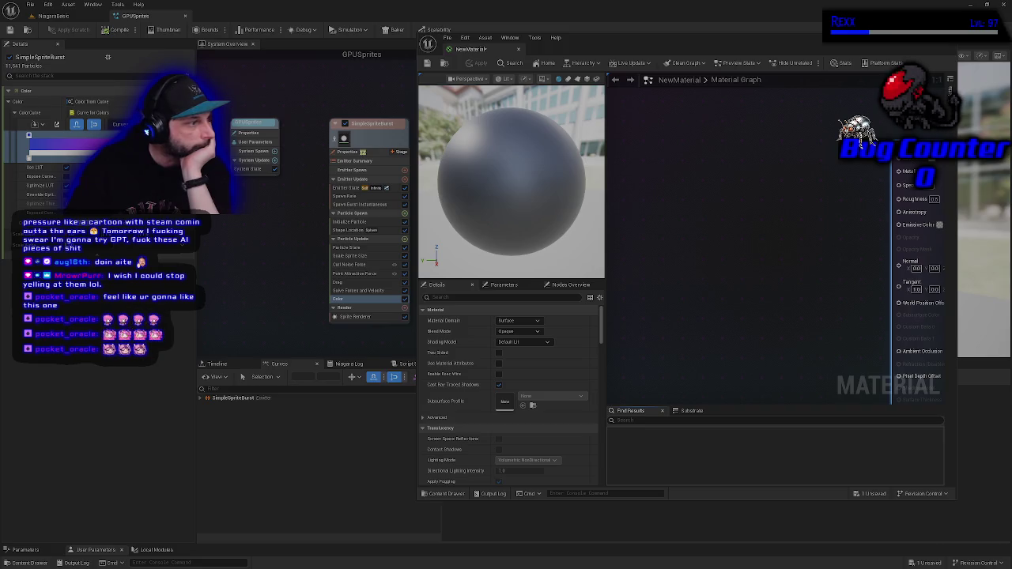
Browse to Textures > RealisticVFXTextures and drag T_Dandelion into the NewMaterial graph as a Texture Sample
{"action": "left_click", "coordinate": [30, 562]}
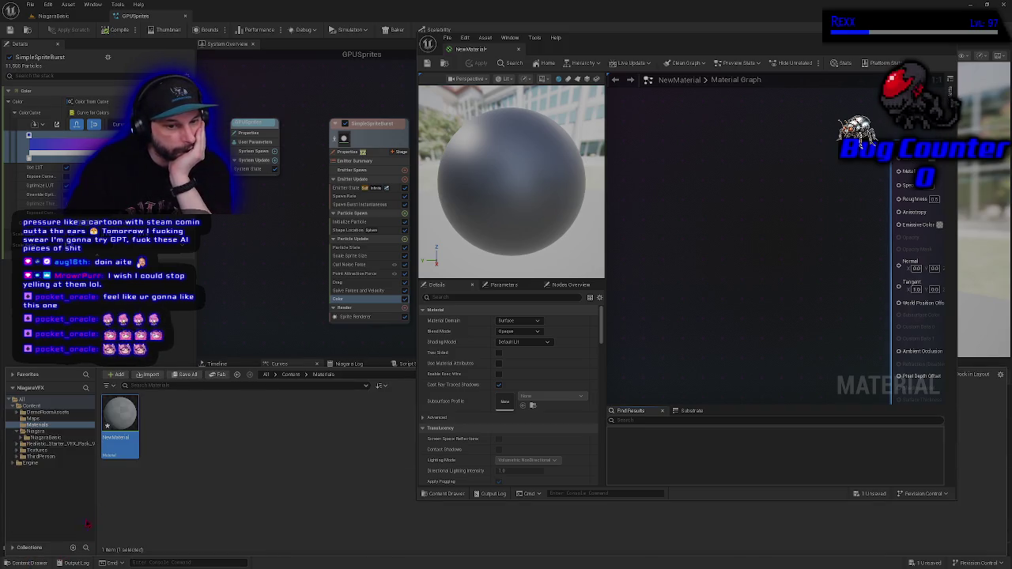
{"action": "left_click", "coordinate": [56, 444]}
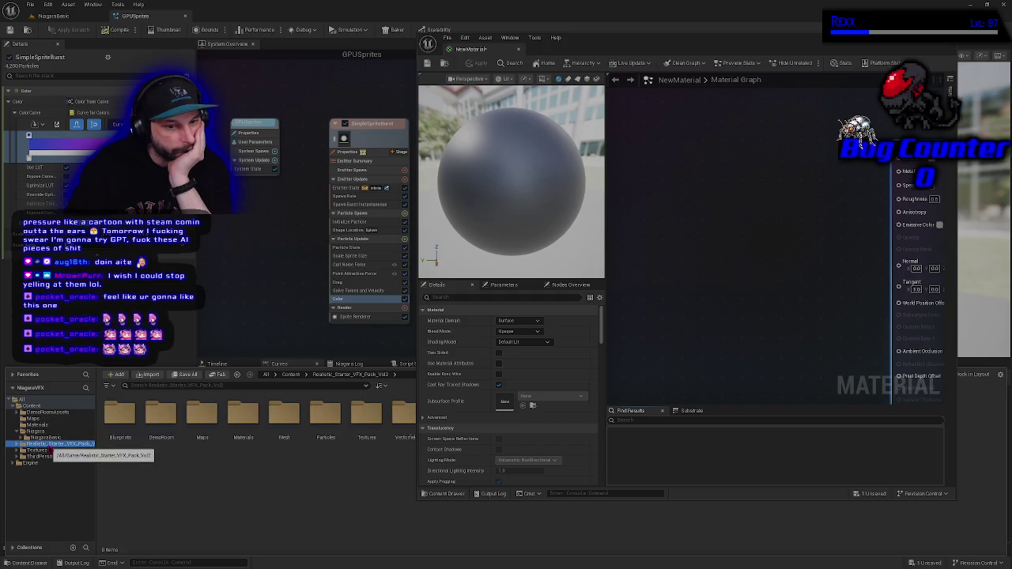
{"action": "right_click", "coordinate": [56, 444]}
{"action": "left_click", "coordinate": [64, 304]}
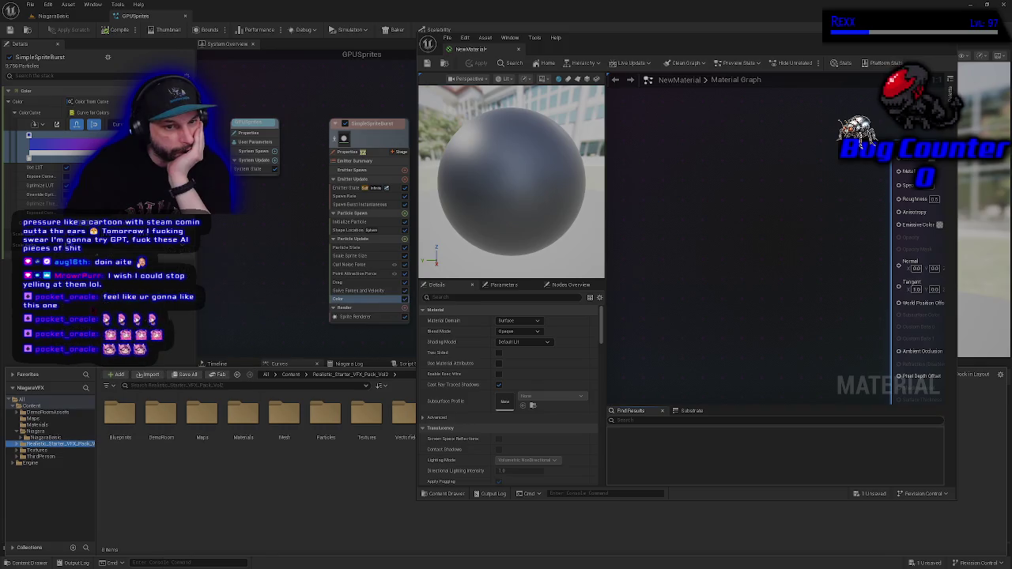
{"action": "left_click", "coordinate": [45, 457]}
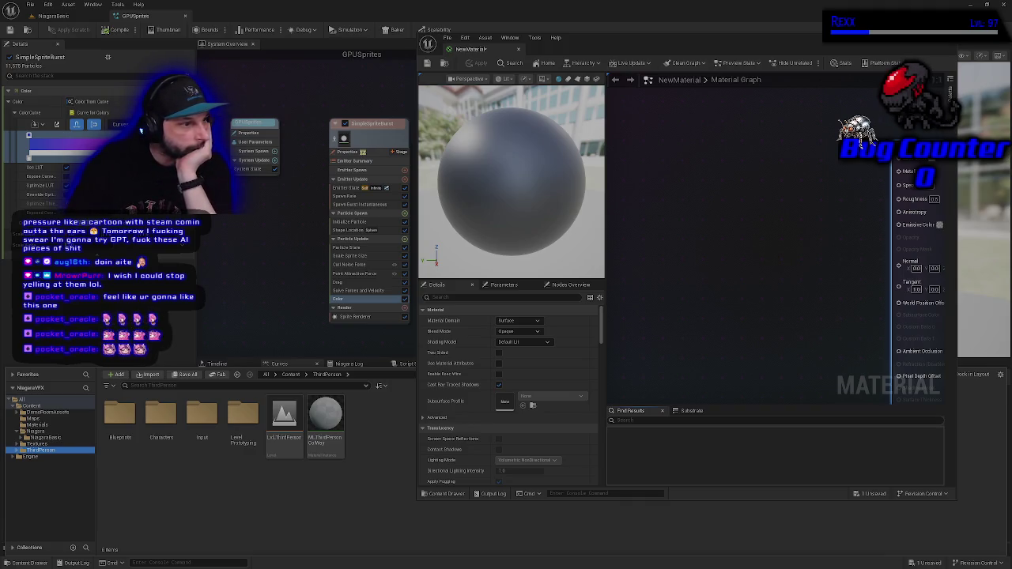
{"action": "left_click", "coordinate": [36, 443]}
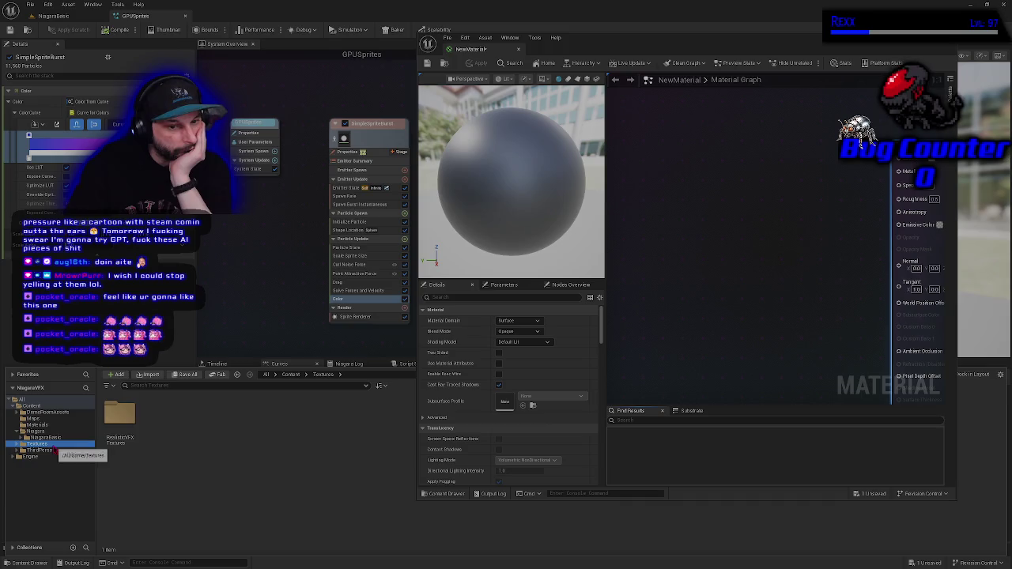
{"action": "double_click", "coordinate": [112, 434]}
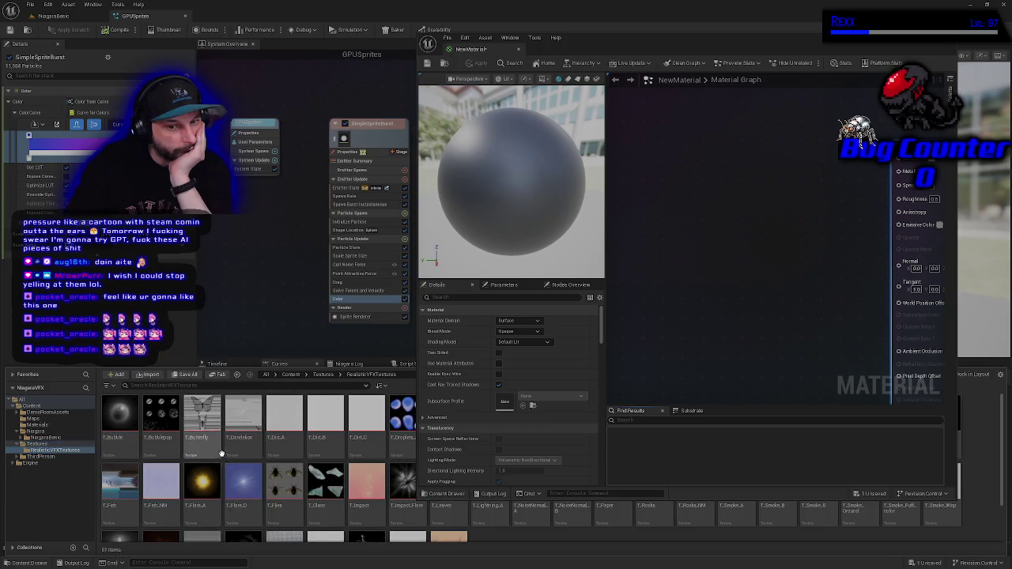
{"action": "left_click_drag", "start_coordinate": [243, 418], "coordinate": [696, 245]}
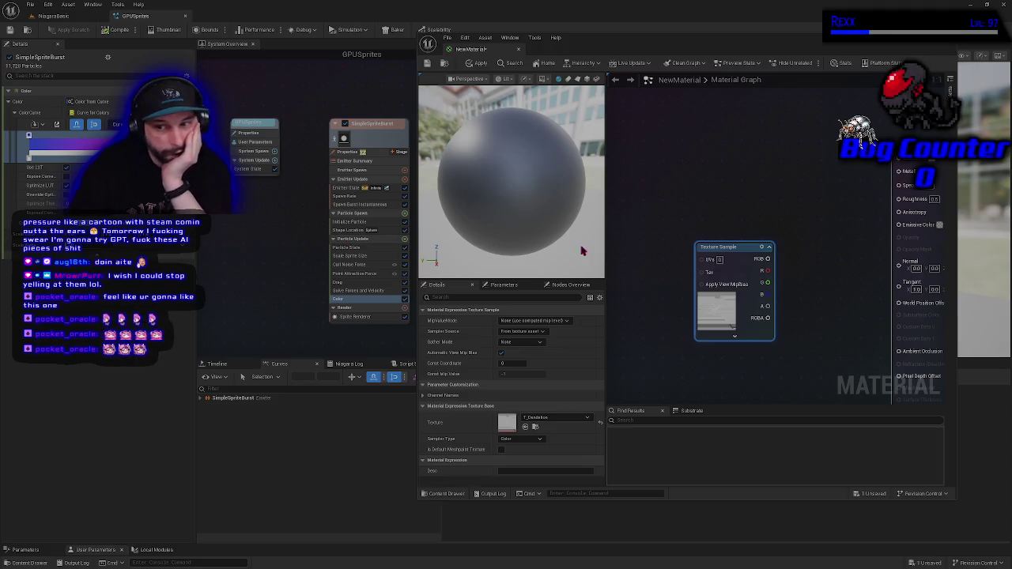
Maximize the NewMaterial editor, select its output node and open the Blend Mode list
{"action": "left_click_drag", "start_coordinate": [488, 50], "coordinate": [360, 18]}
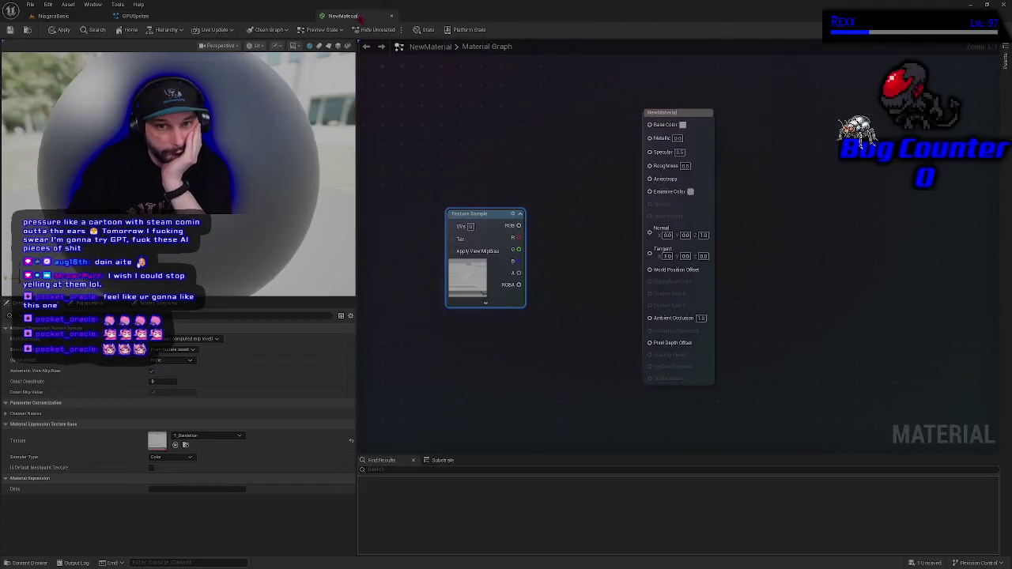
{"action": "left_click", "coordinate": [669, 118]}
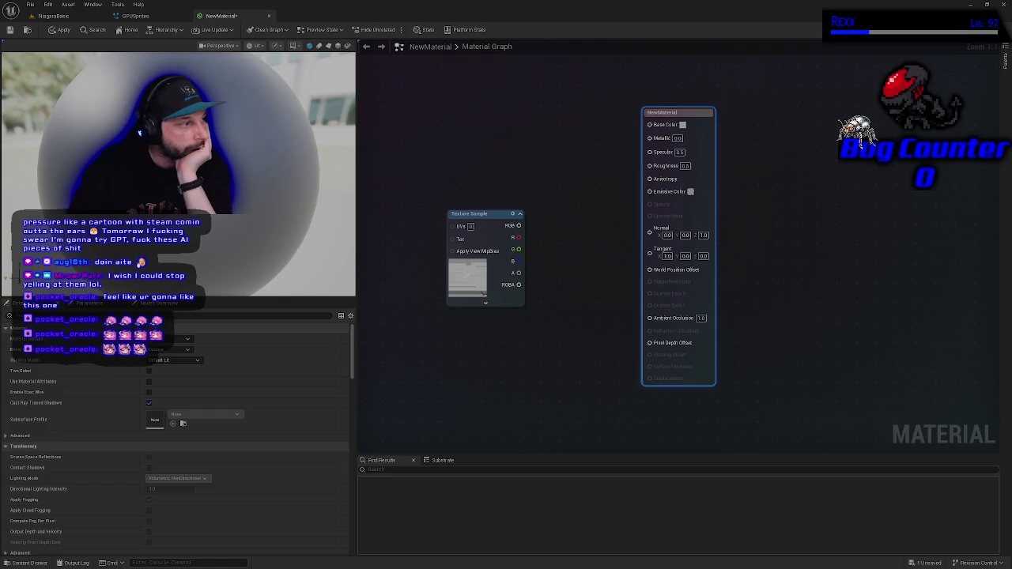
{"action": "left_click", "coordinate": [189, 350]}
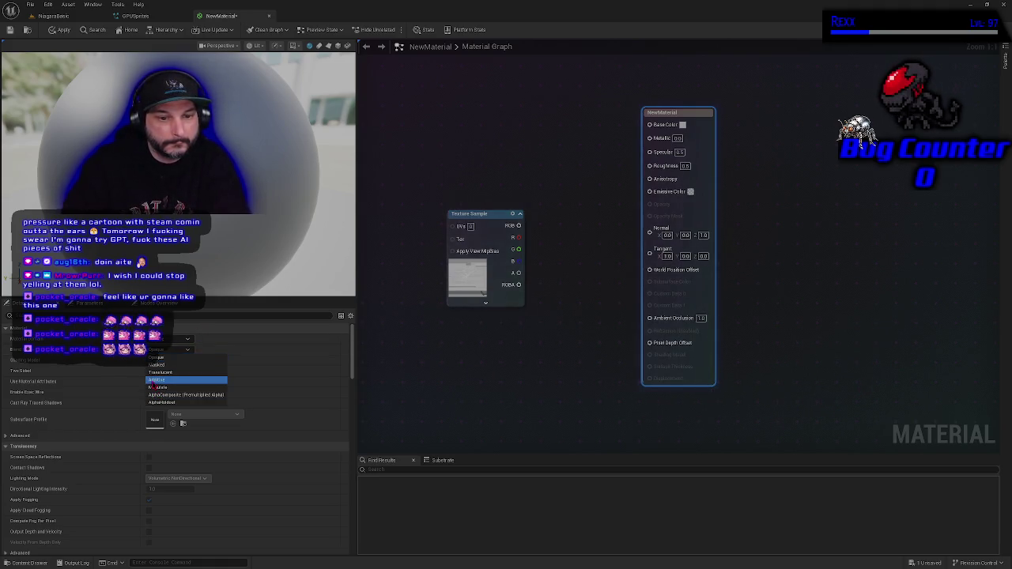
Set Blend Mode to Additive and Shading Model to Unlit, then wire texture RGB into Emissive Color
{"action": "left_click", "coordinate": [158, 381]}
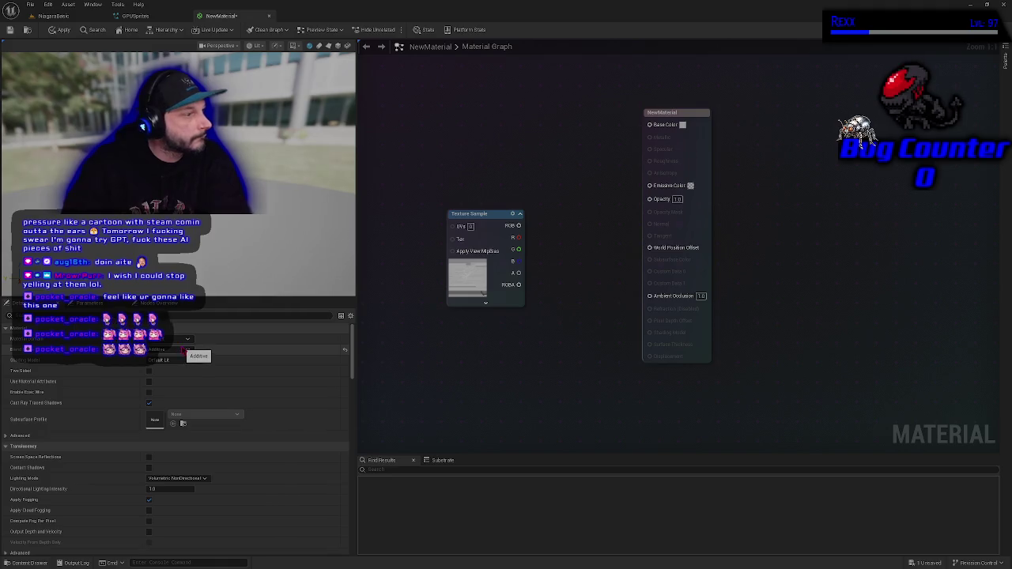
{"action": "left_click", "coordinate": [182, 362]}
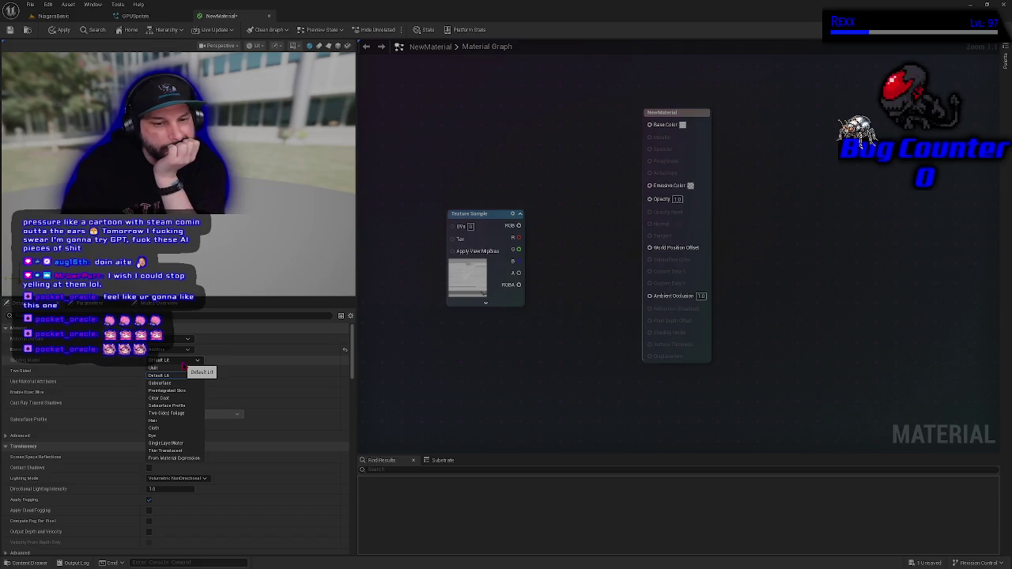
{"action": "left_click", "coordinate": [183, 366]}
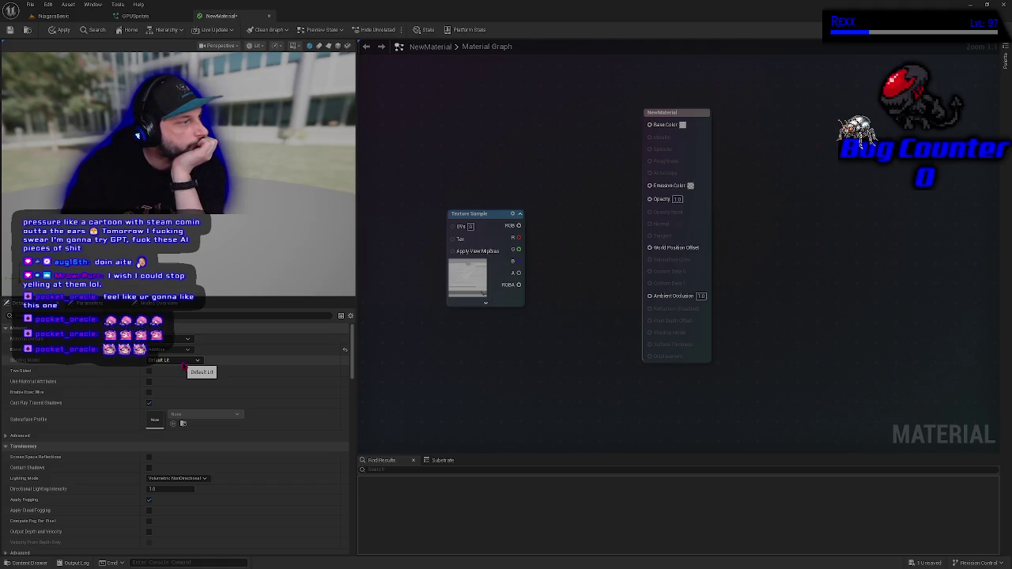
{"action": "left_click", "coordinate": [183, 365]}
{"action": "left_click", "coordinate": [182, 370]}
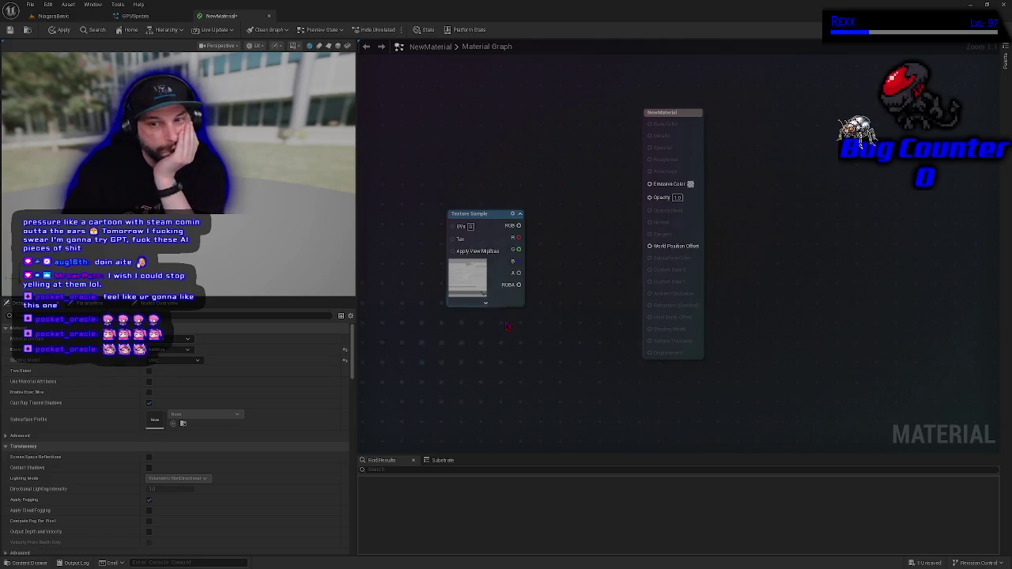
{"action": "mouse_move", "coordinate": [519, 225]}
{"action": "left_mouse_down"}
{"action": "mouse_move", "coordinate": [577, 226]}
{"action": "mouse_move", "coordinate": [649, 184]}
{"action": "left_mouse_up"}
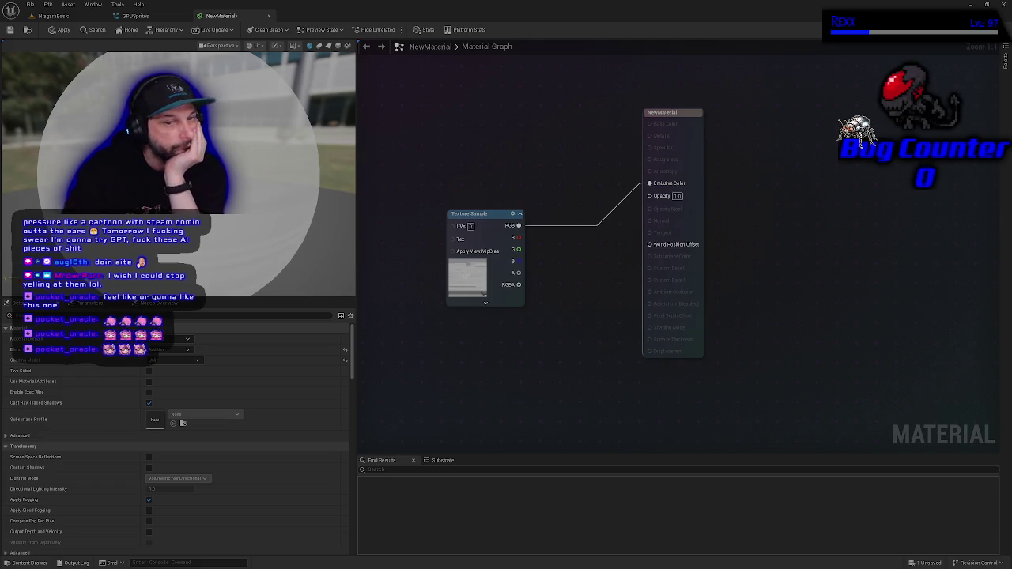
Glance at the graph node overview, then return to the material's Details panel
{"action": "left_click", "coordinate": [162, 304]}
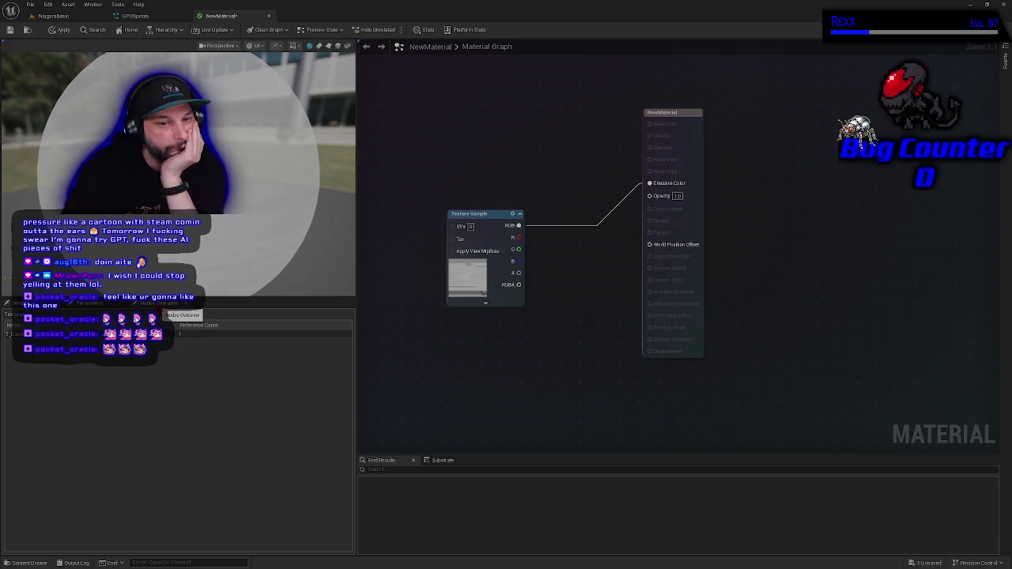
{"action": "left_click", "coordinate": [15, 304]}
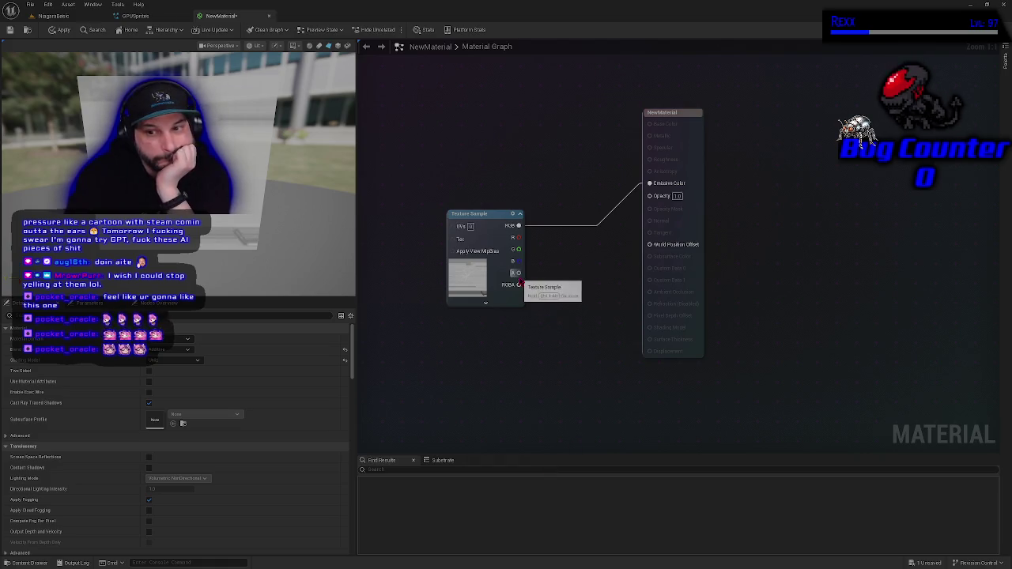
Wire the texture's alpha output into Opacity and save the material
{"action": "mouse_move", "coordinate": [518, 273]}
{"action": "left_mouse_down"}
{"action": "mouse_move", "coordinate": [581, 255]}
{"action": "mouse_move", "coordinate": [677, 197]}
{"action": "left_mouse_up"}
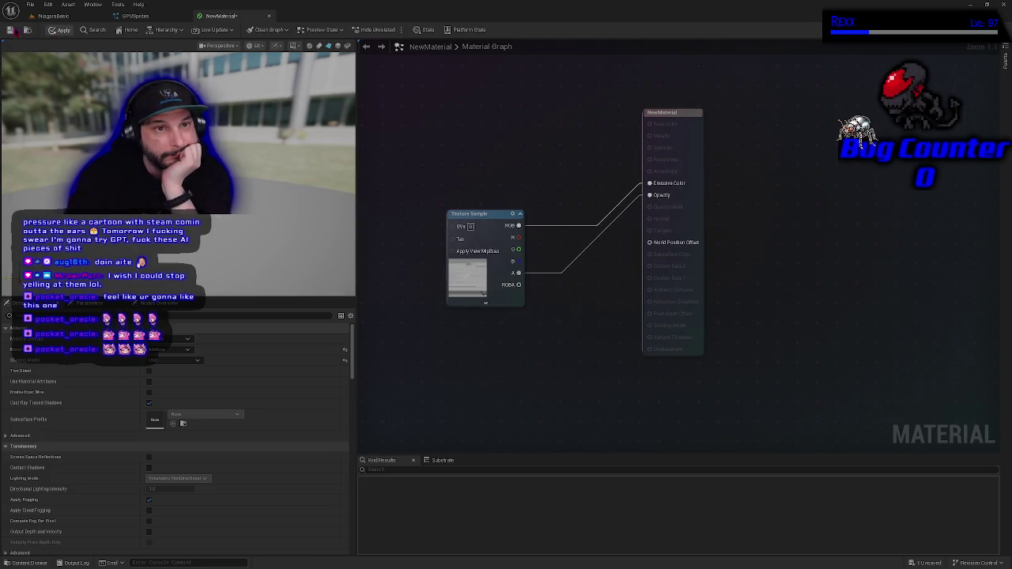
{"action": "left_click", "coordinate": [11, 30]}
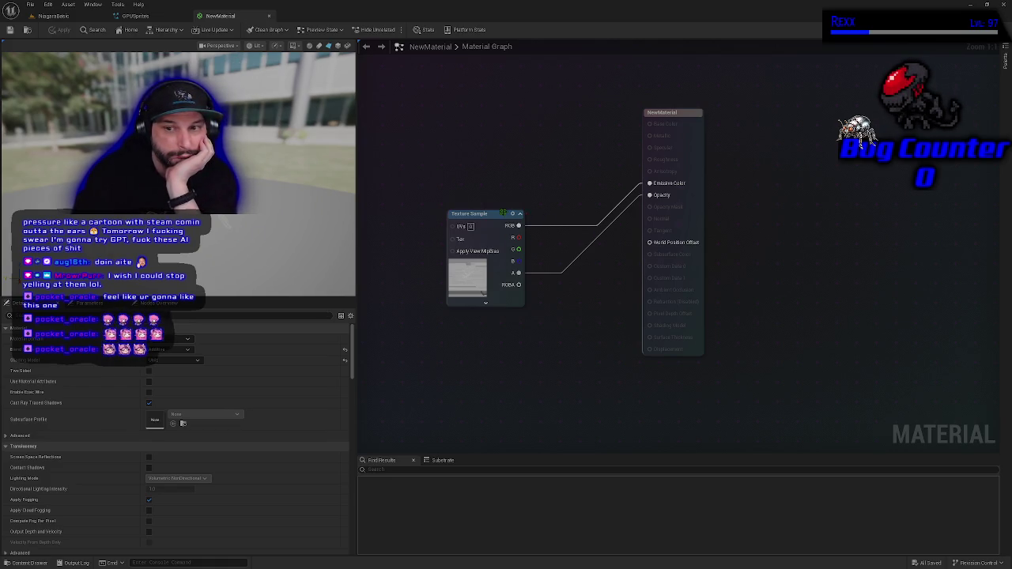
Nudge the Texture Sample up, switch Blend Mode to Translucent, then apply and save the material
{"action": "left_click_drag", "start_coordinate": [495, 215], "coordinate": [493, 185]}
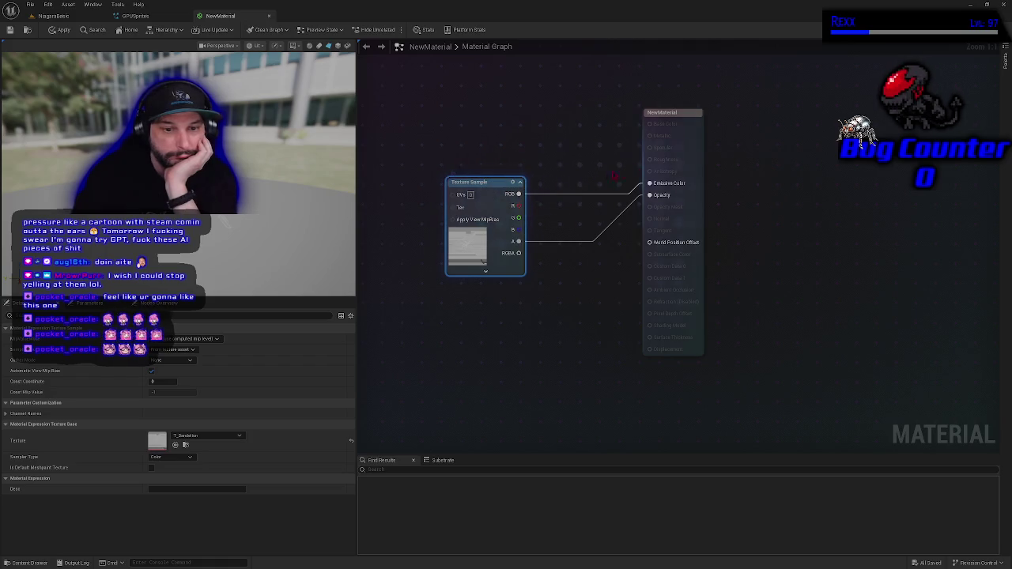
{"action": "left_click", "coordinate": [680, 131]}
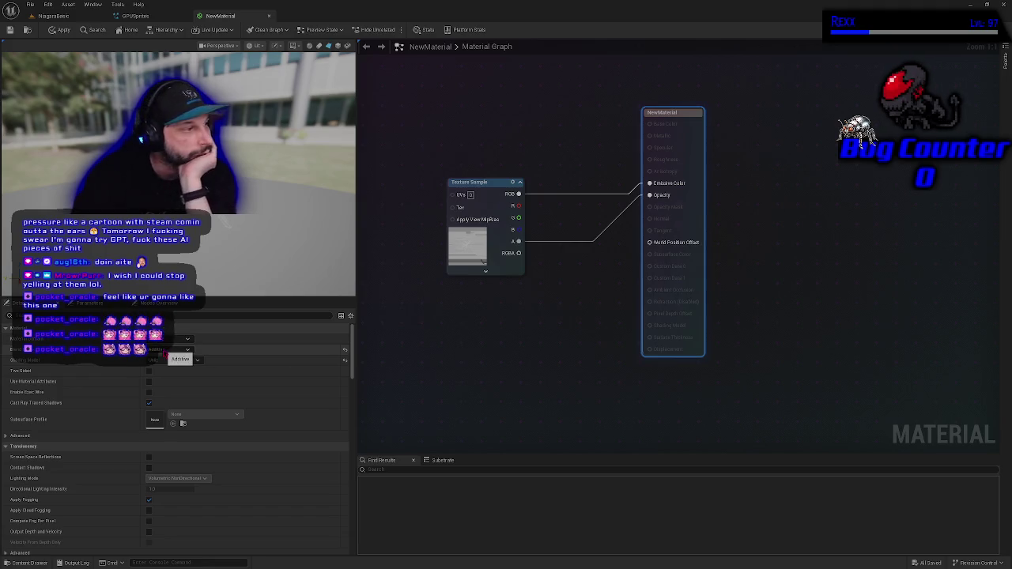
{"action": "left_click", "coordinate": [170, 349]}
{"action": "left_click", "coordinate": [180, 380]}
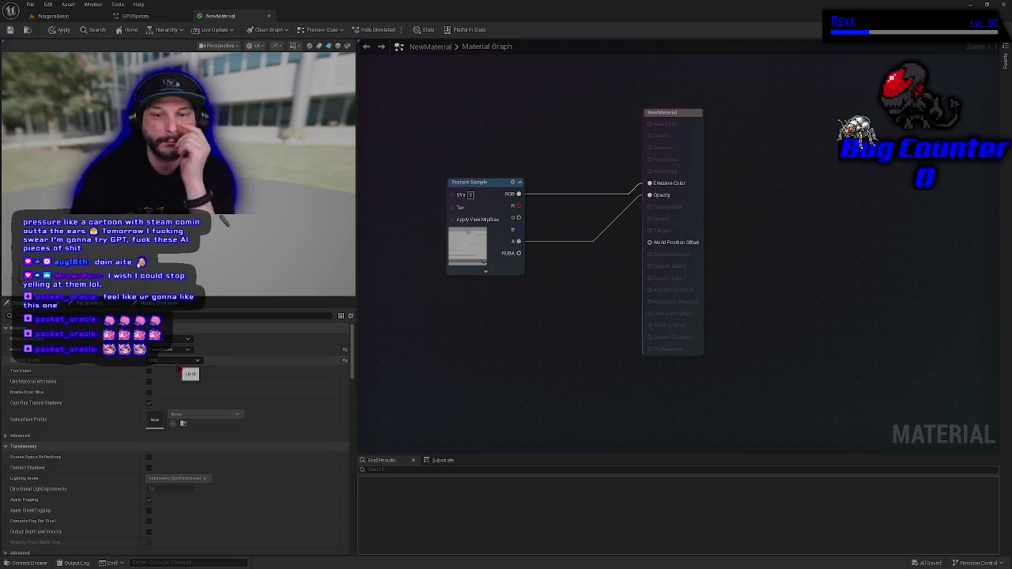
{"action": "left_click", "coordinate": [60, 29]}
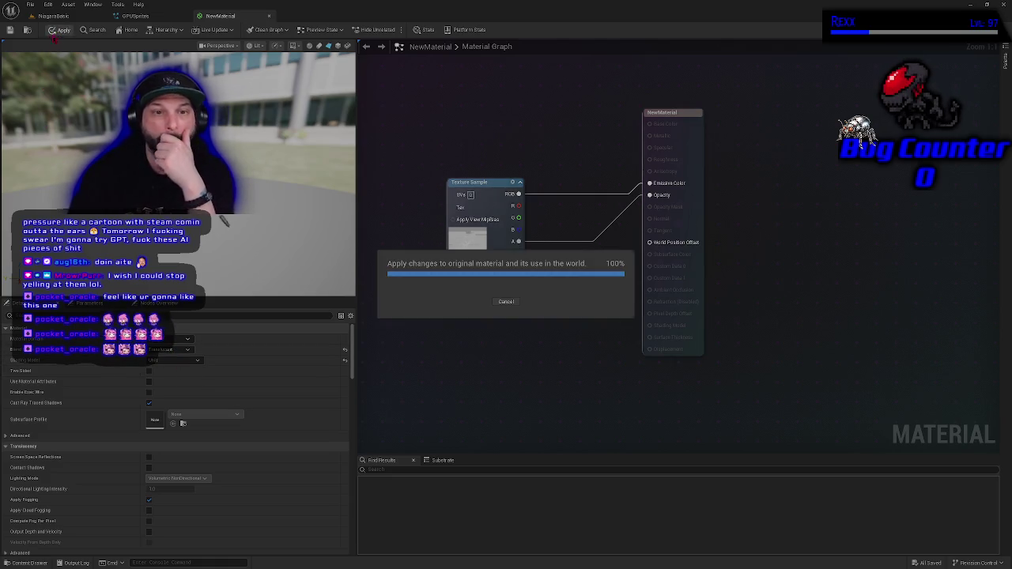
{"action": "left_click", "coordinate": [9, 29]}
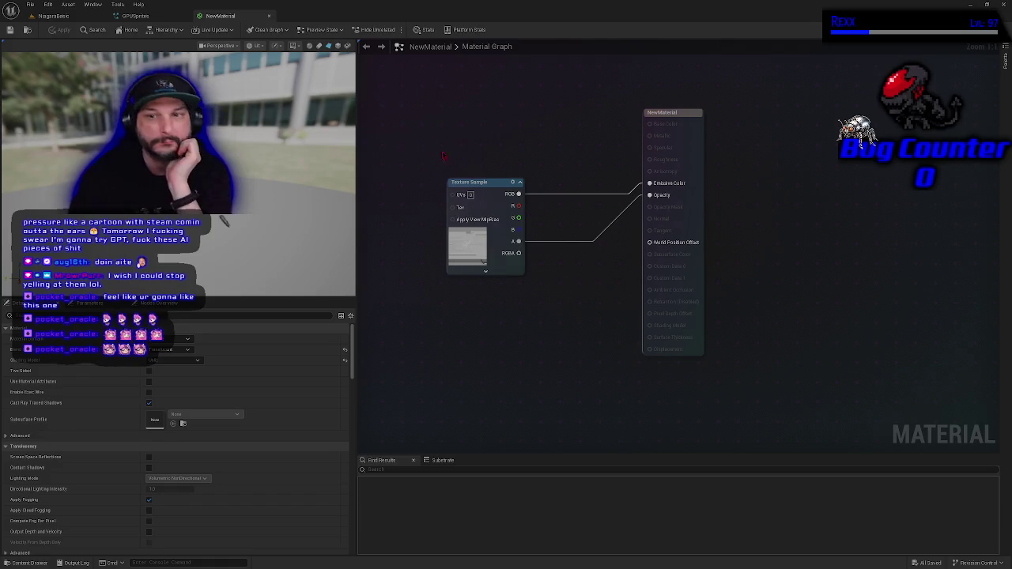
{"action": "right_click", "coordinate": [419, 95]}
Add a ParticleColor node via the 'particle co' search and a Multiply node beside it
{"action": "type", "text": "particle co"}
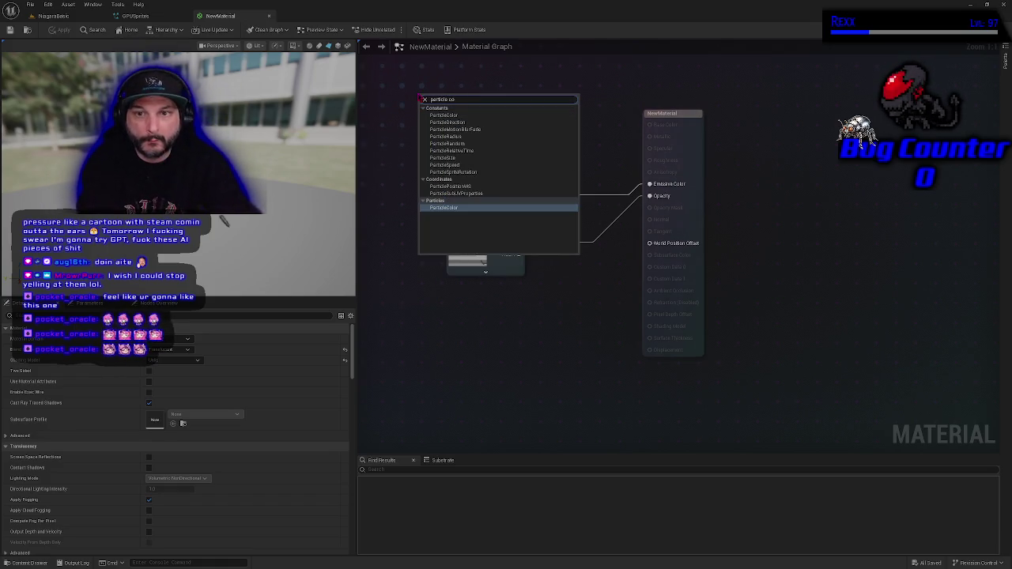
{"action": "left_click", "coordinate": [432, 115]}
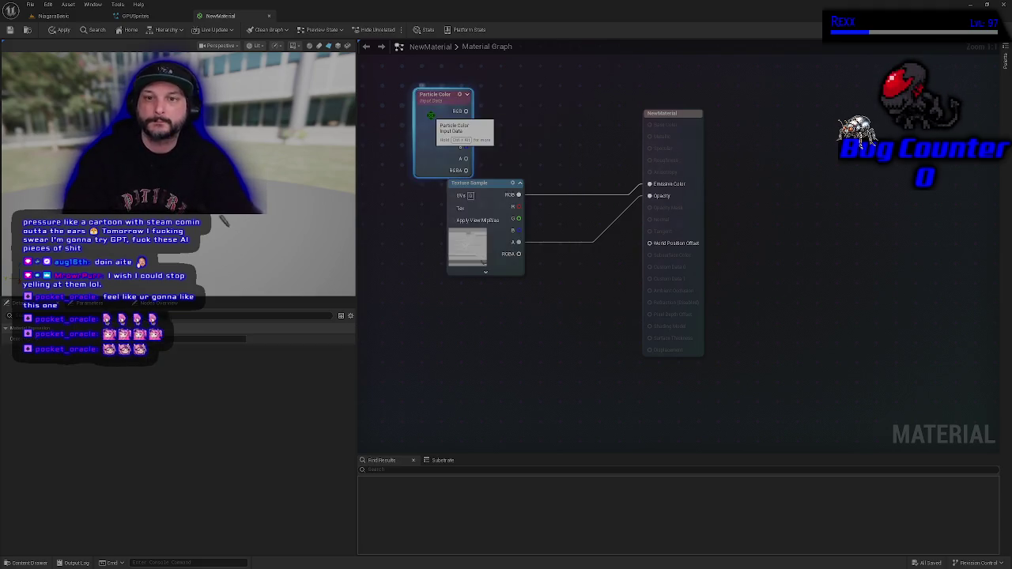
{"action": "left_click_drag", "start_coordinate": [431, 115], "coordinate": [457, 102]}
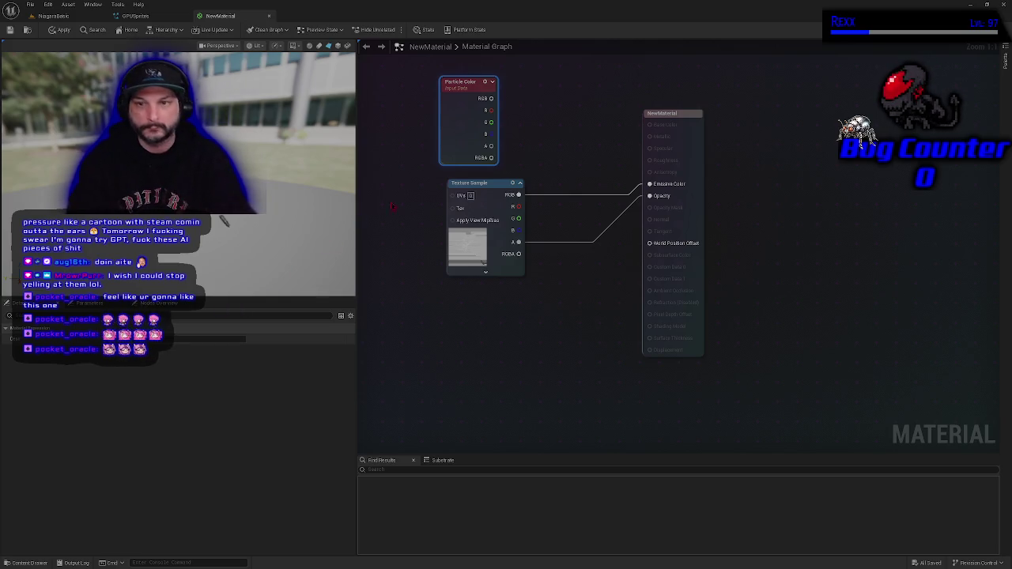
{"action": "left_click", "coordinate": [564, 122]}
{"action": "left_click", "coordinate": [563, 120]}
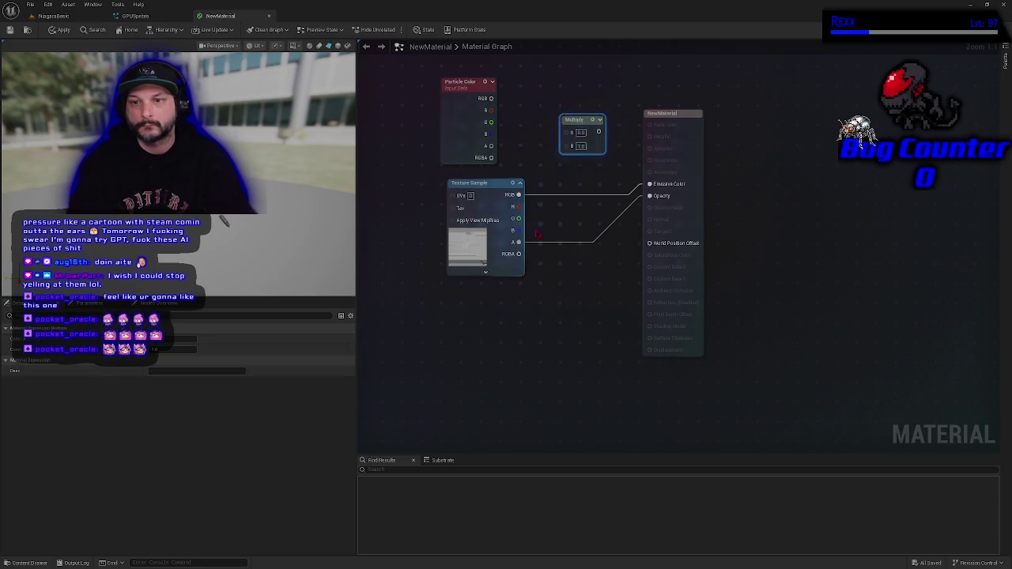
Duplicate the Multiply node and multiply Particle Color RGB with texture RGB into Emissive Color
{"action": "key", "text": "ctrl+c"}
{"action": "key", "text": "ctrl+v"}
{"action": "left_click_drag", "start_coordinate": [585, 223], "coordinate": [556, 190]}
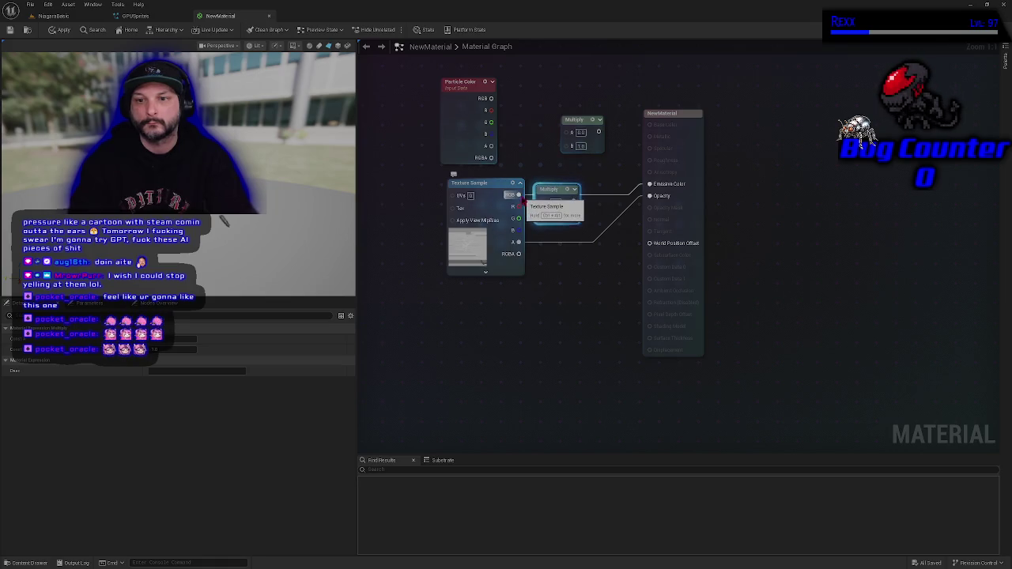
{"action": "mouse_move", "coordinate": [518, 194]}
{"action": "left_mouse_down"}
{"action": "mouse_move", "coordinate": [549, 223]}
{"action": "mouse_move", "coordinate": [549, 159]}
{"action": "left_mouse_up"}
{"action": "mouse_move", "coordinate": [490, 99]}
{"action": "left_mouse_down"}
{"action": "mouse_move", "coordinate": [549, 182]}
{"action": "mouse_move", "coordinate": [649, 185]}
{"action": "left_mouse_up"}
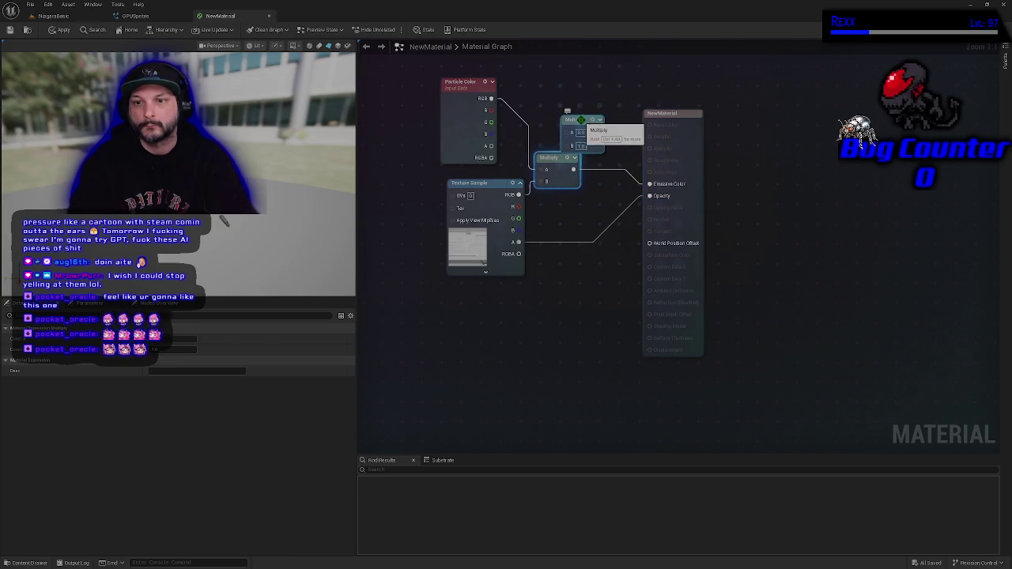
Multiply Particle Color alpha with texture alpha into Opacity, then apply the material
{"action": "mouse_move", "coordinate": [584, 120]}
{"action": "left_mouse_down"}
{"action": "mouse_move", "coordinate": [578, 223]}
{"action": "mouse_move", "coordinate": [591, 211]}
{"action": "left_mouse_up"}
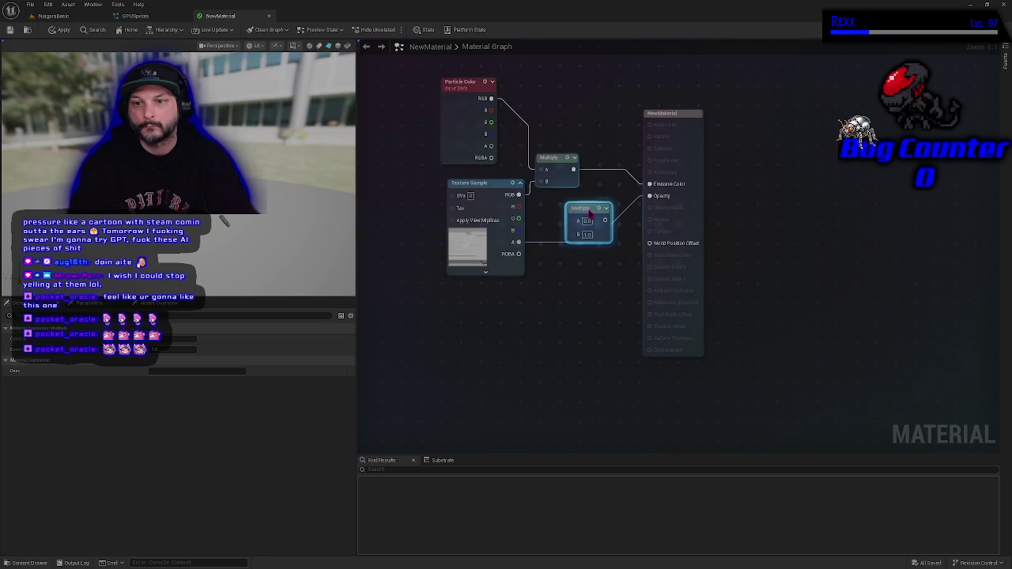
{"action": "mouse_move", "coordinate": [519, 242]}
{"action": "left_mouse_down"}
{"action": "mouse_move", "coordinate": [581, 245]}
{"action": "mouse_move", "coordinate": [578, 234]}
{"action": "left_mouse_up"}
{"action": "mouse_move", "coordinate": [491, 157]}
{"action": "left_mouse_down"}
{"action": "mouse_move", "coordinate": [520, 169]}
{"action": "mouse_move", "coordinate": [574, 221]}
{"action": "mouse_move", "coordinate": [639, 226]}
{"action": "mouse_move", "coordinate": [649, 195]}
{"action": "left_mouse_up"}
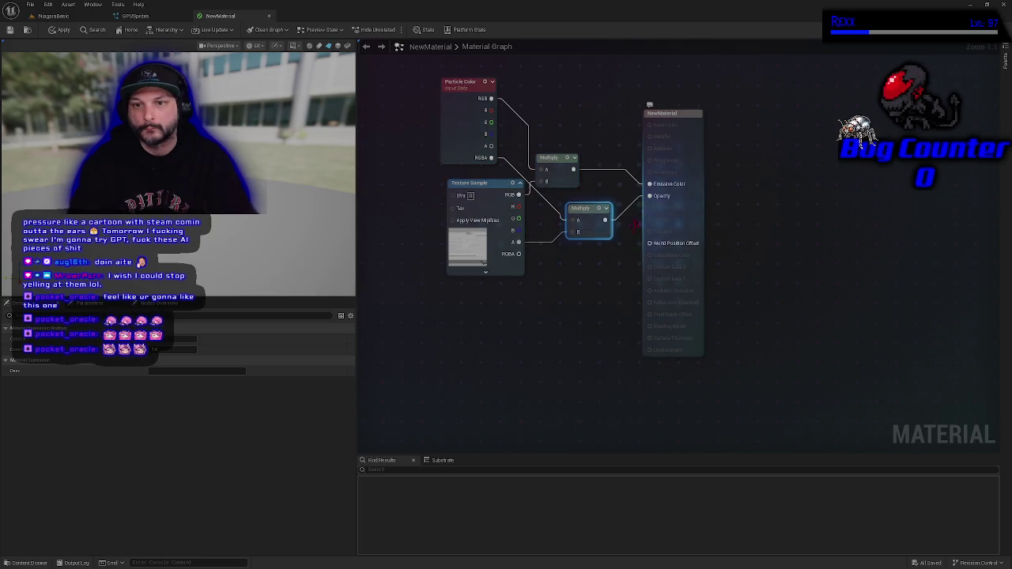
{"action": "left_click", "coordinate": [491, 158], "text": "alt"}
{"action": "left_click_drag", "start_coordinate": [492, 145], "coordinate": [574, 220]}
{"action": "left_click", "coordinate": [60, 30]}
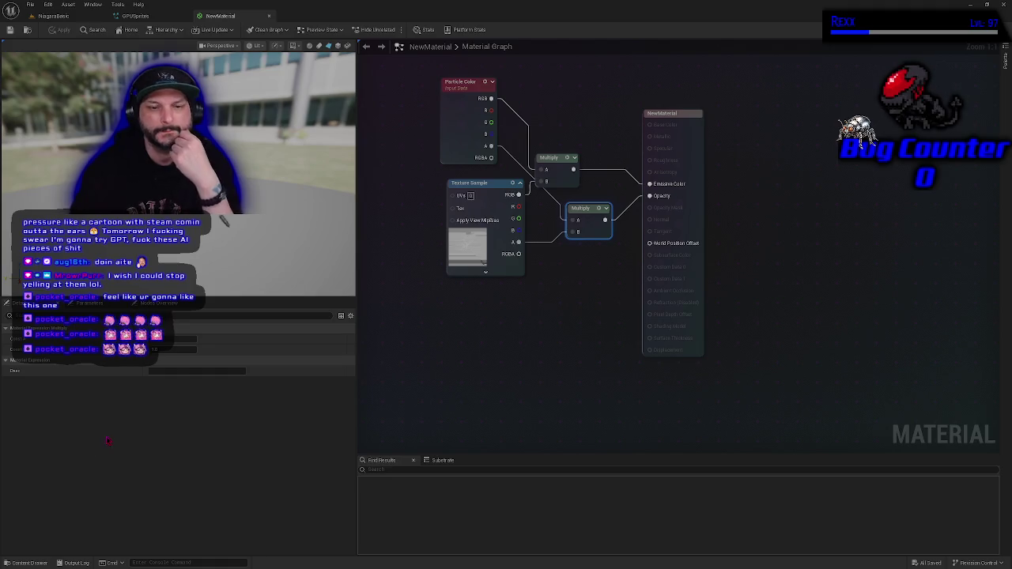
{"action": "left_click", "coordinate": [30, 562]}
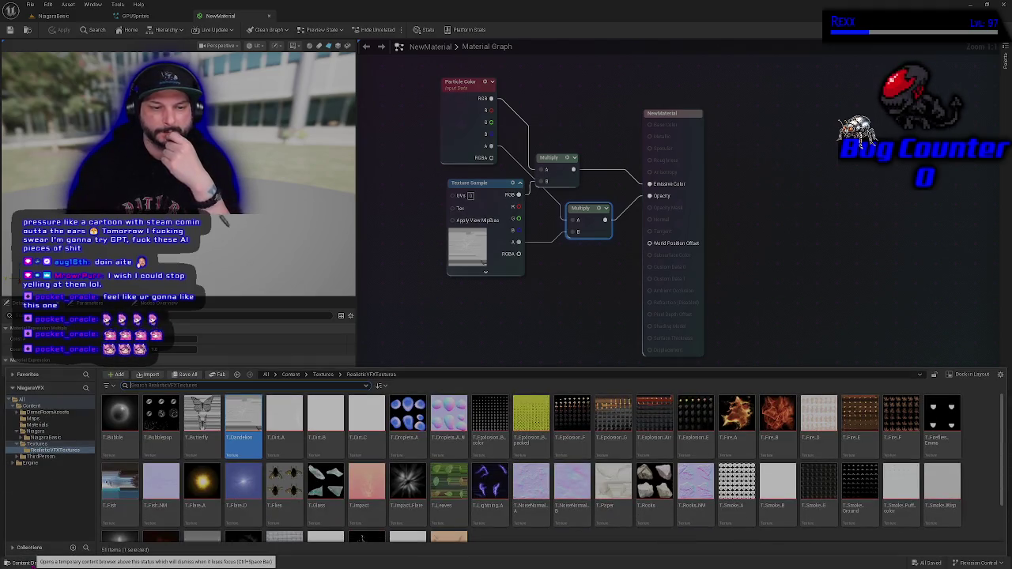
Rename NewMaterial to M_SingleTexMaster_Additive and save all modified assets
{"action": "left_click", "coordinate": [58, 425]}
{"action": "left_click", "coordinate": [104, 457]}
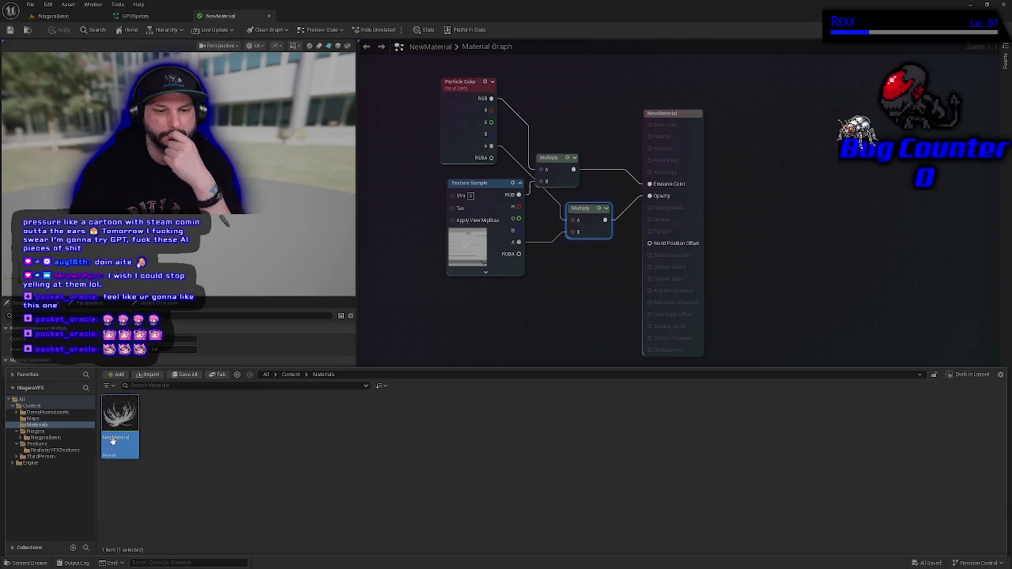
{"action": "key", "text": "F2"}
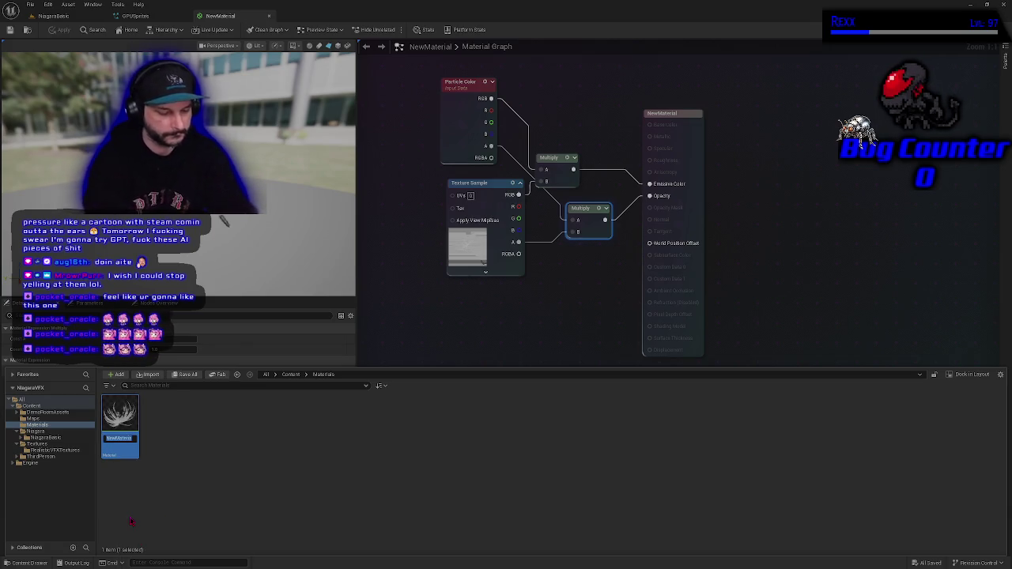
{"action": "type", "text": "M_"}
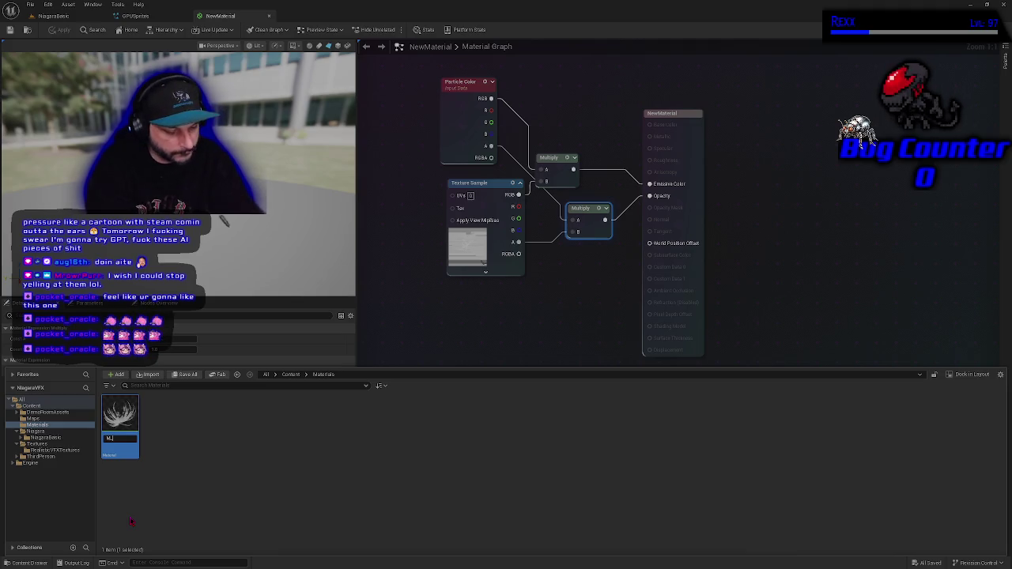
{"action": "type", "text": "Single"}
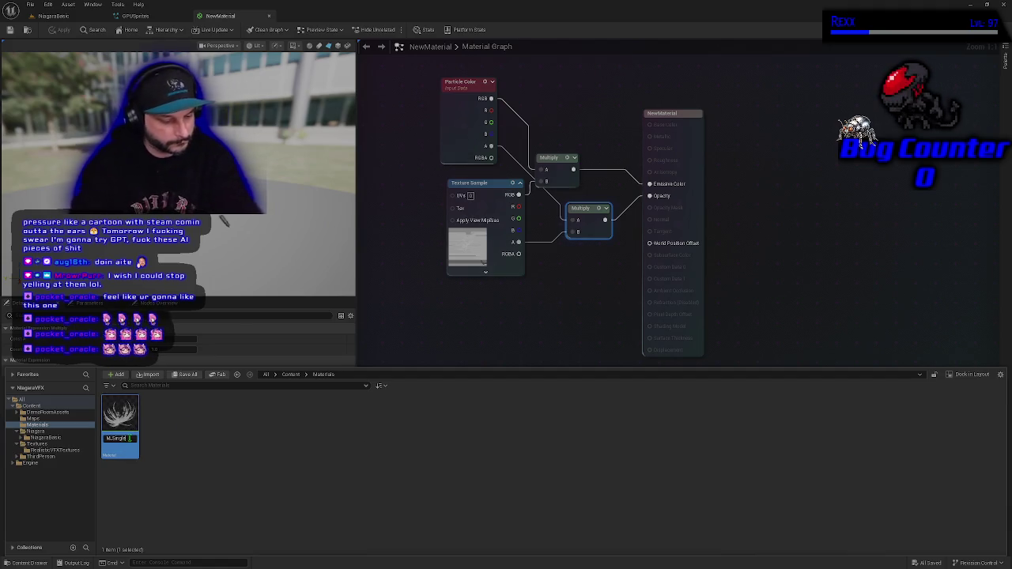
{"action": "type", "text": "Tex"}
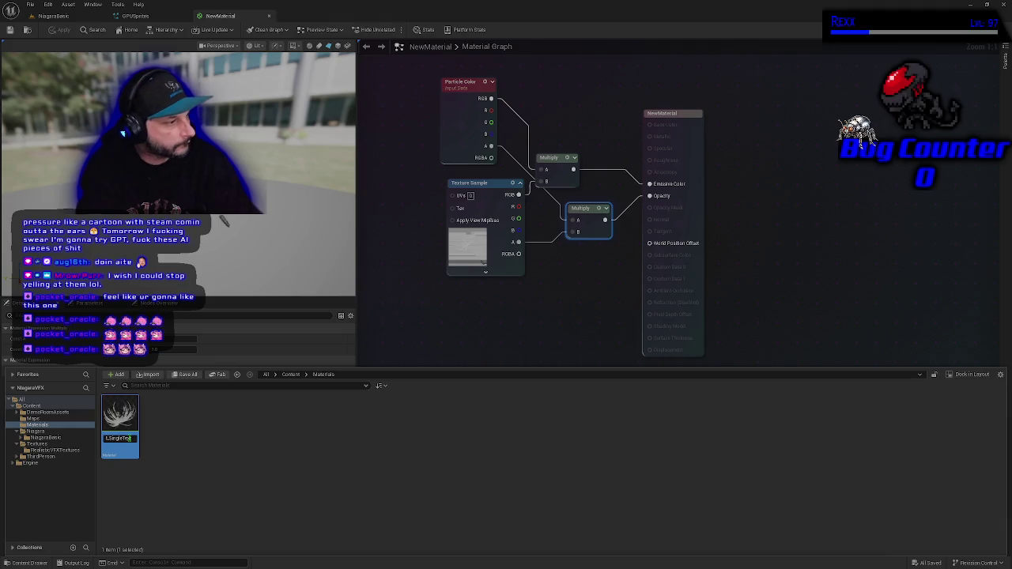
{"action": "type", "text": "Ma"}
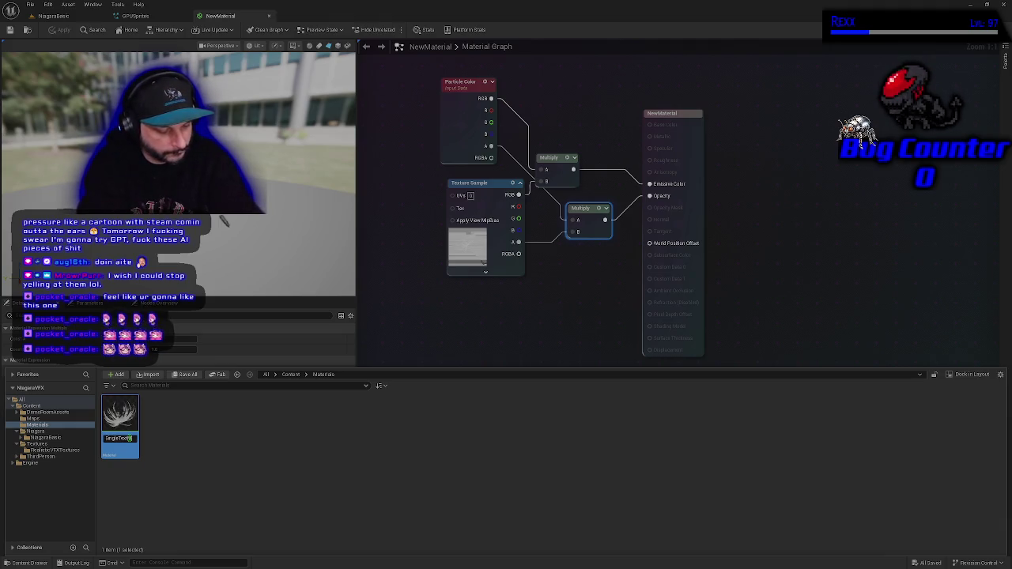
{"action": "type", "text": "ster"}
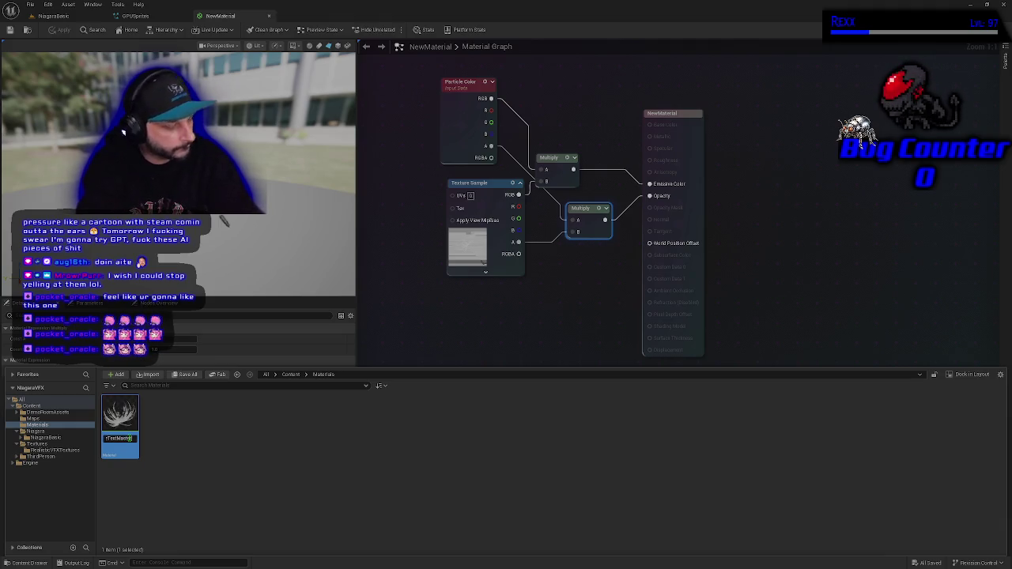
{"action": "type", "text": "_Additive"}
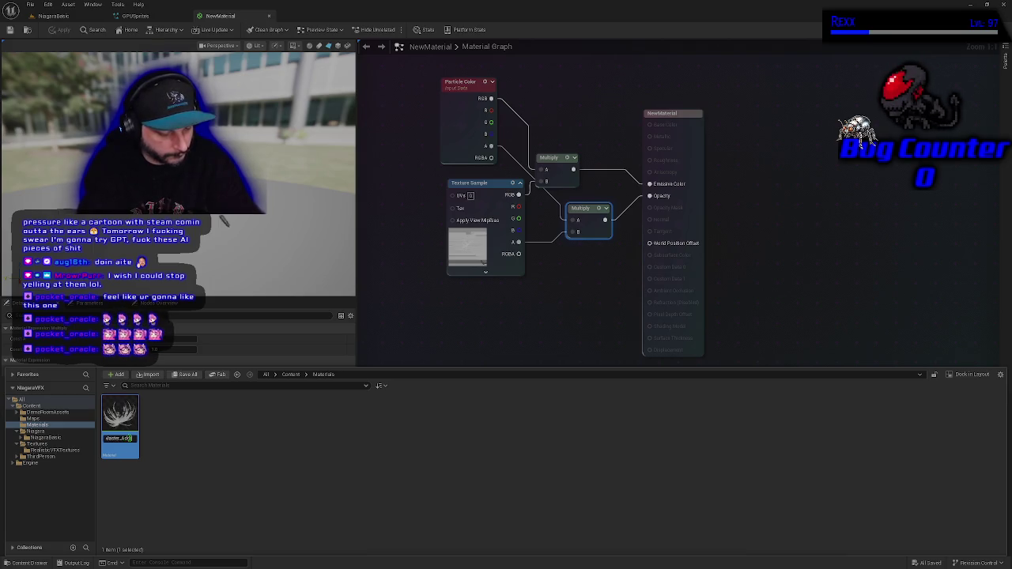
{"action": "key", "text": "Return"}
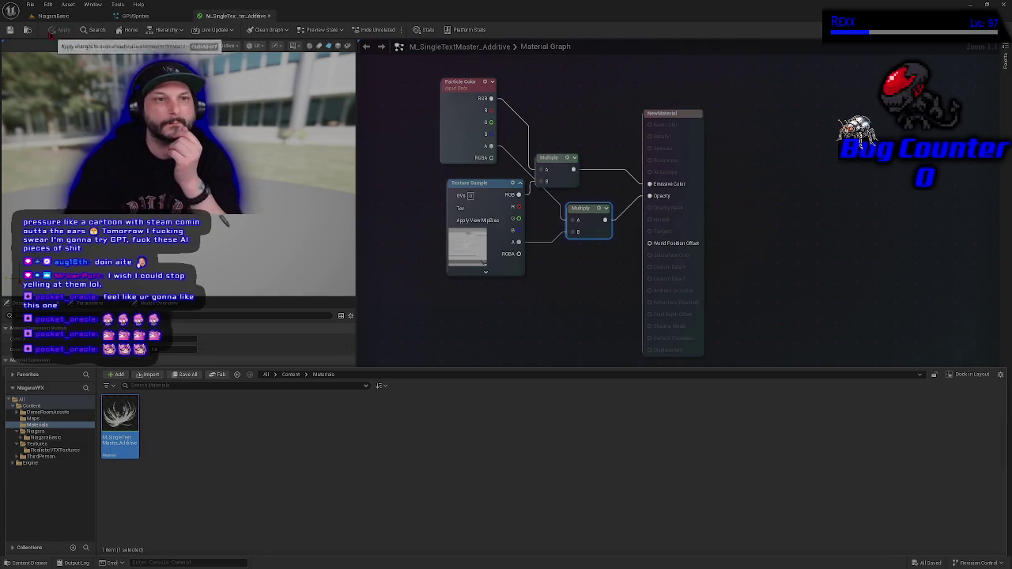
{"action": "left_click", "coordinate": [30, 5]}
{"action": "left_click", "coordinate": [61, 53]}
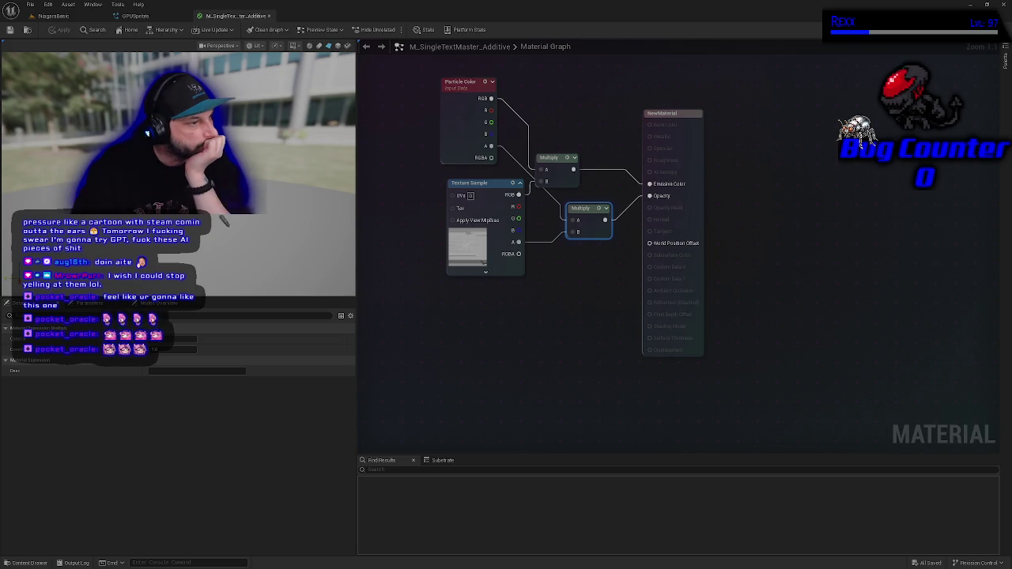
Convert the Texture Sample into a texture parameter named MainTexture
{"action": "right_click", "coordinate": [499, 195]}
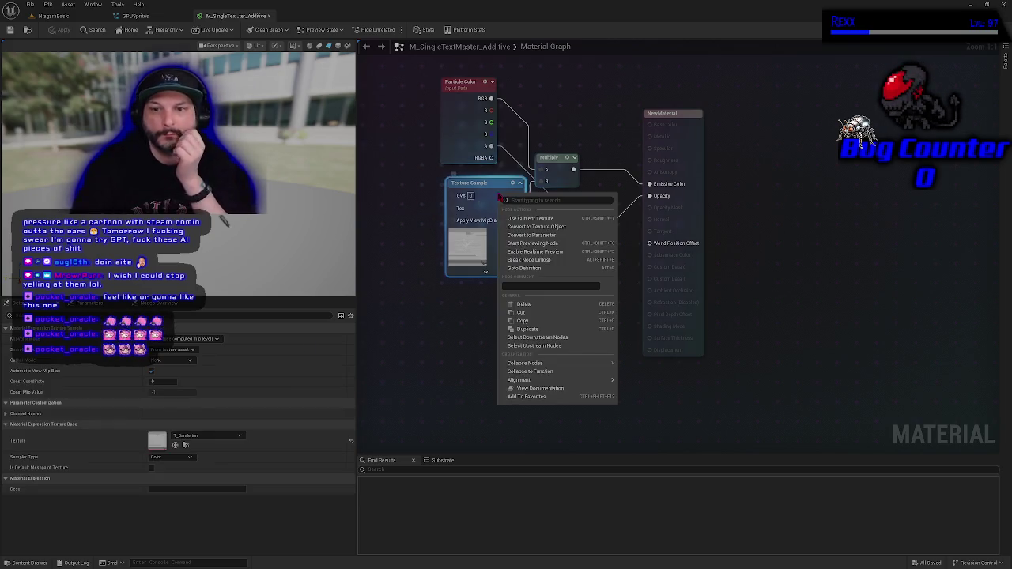
{"action": "left_click", "coordinate": [531, 235]}
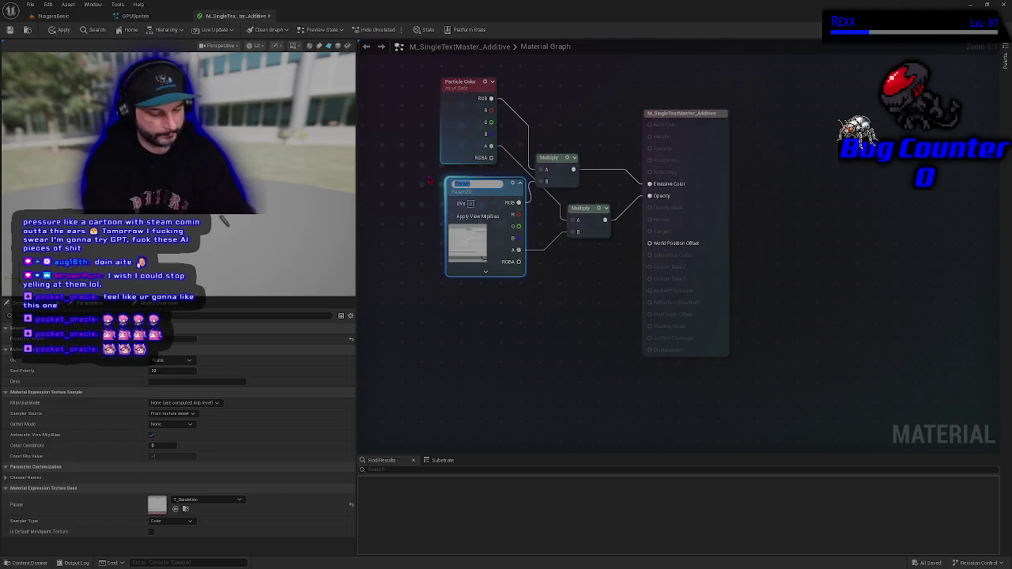
{"action": "type", "text": "MainTextu"}
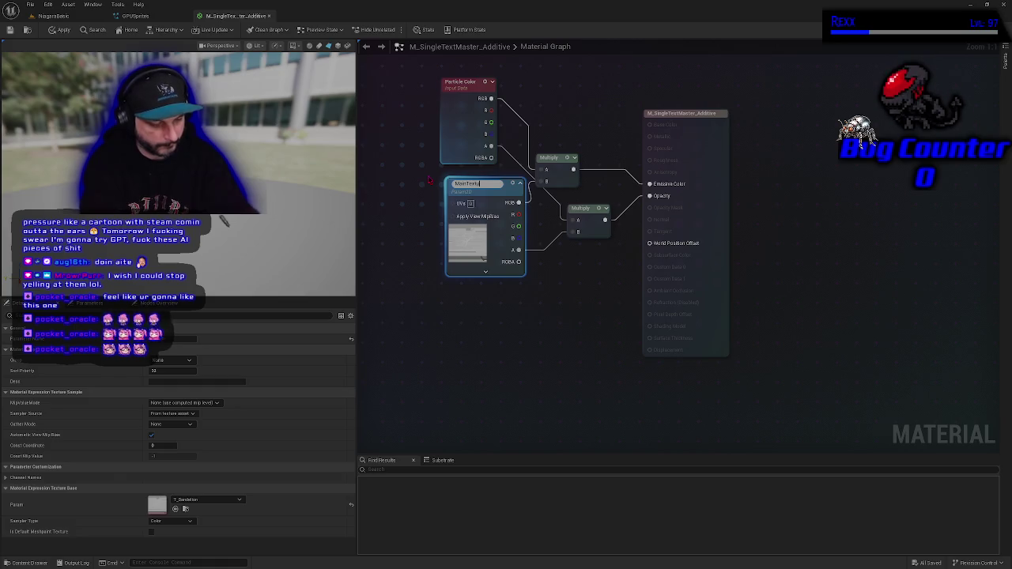
{"action": "type", "text": "re"}
{"action": "key", "text": "Return"}
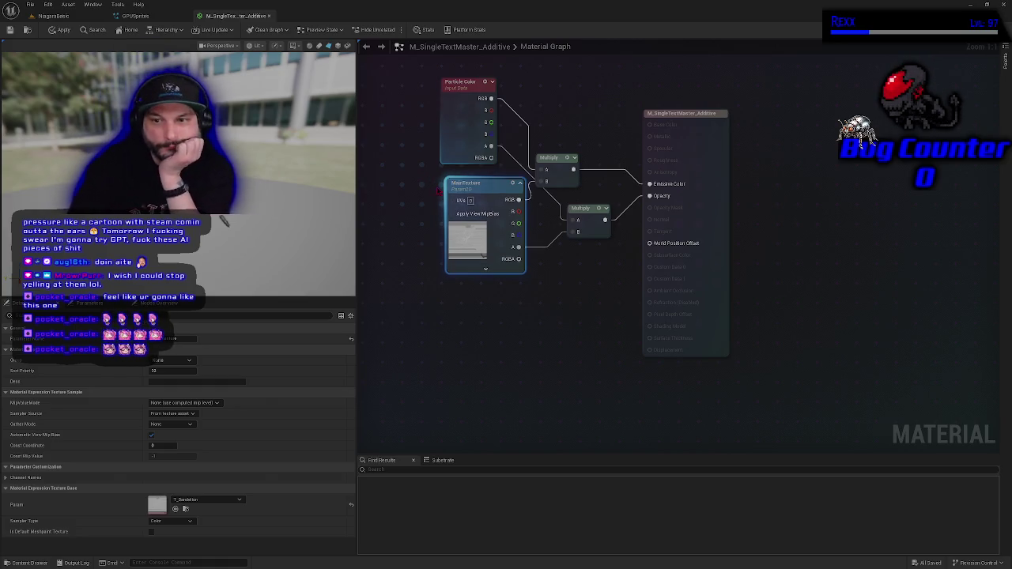
Shift MainTexture left and the upper Multiply up-right, then apply and save the material
{"action": "left_click_drag", "start_coordinate": [475, 184], "coordinate": [425, 184]}
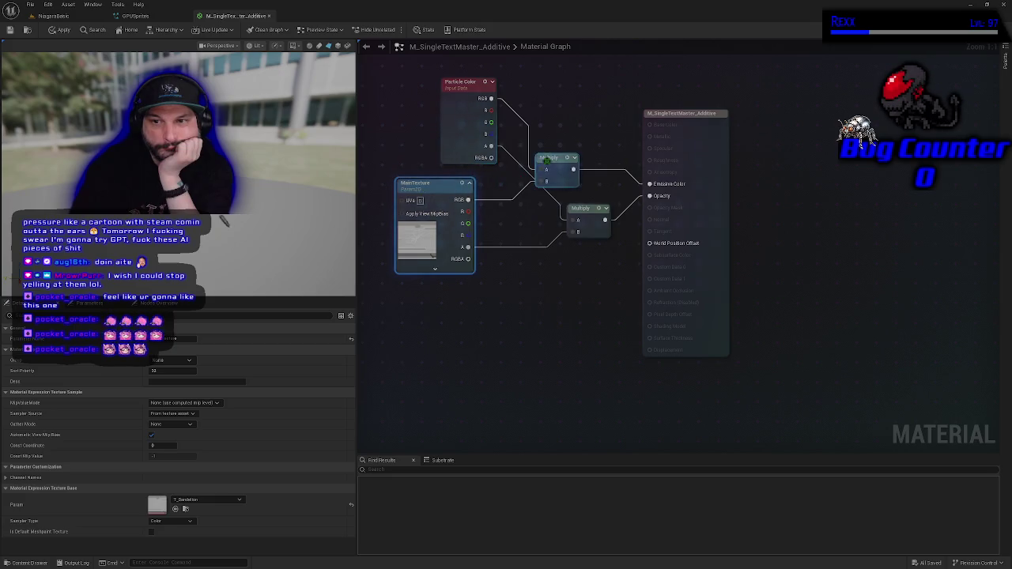
{"action": "mouse_move", "coordinate": [546, 159]}
{"action": "left_mouse_down"}
{"action": "mouse_move", "coordinate": [575, 152]}
{"action": "mouse_move", "coordinate": [599, 179]}
{"action": "left_mouse_up"}
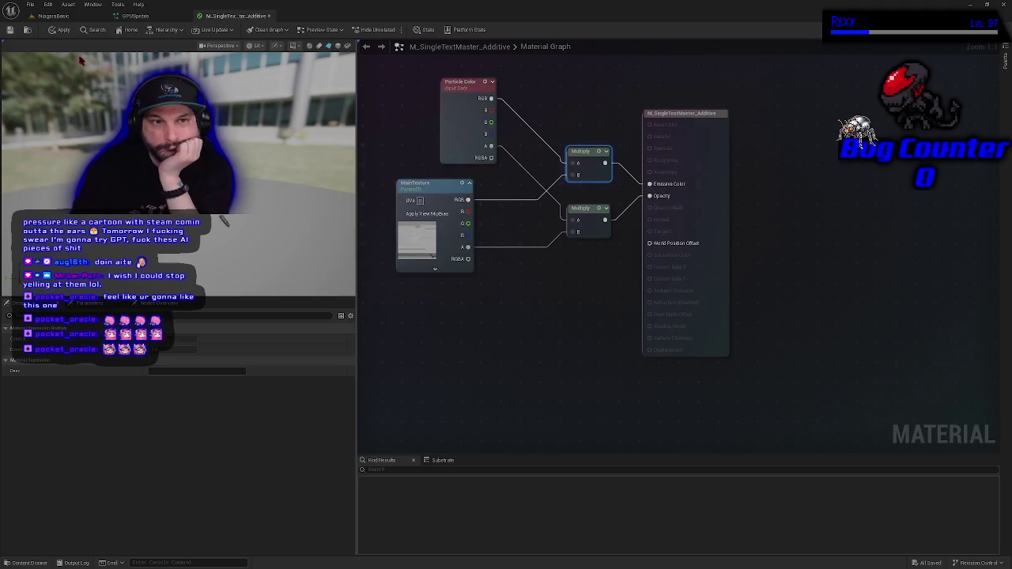
{"action": "left_click", "coordinate": [60, 29]}
{"action": "left_click", "coordinate": [10, 30]}
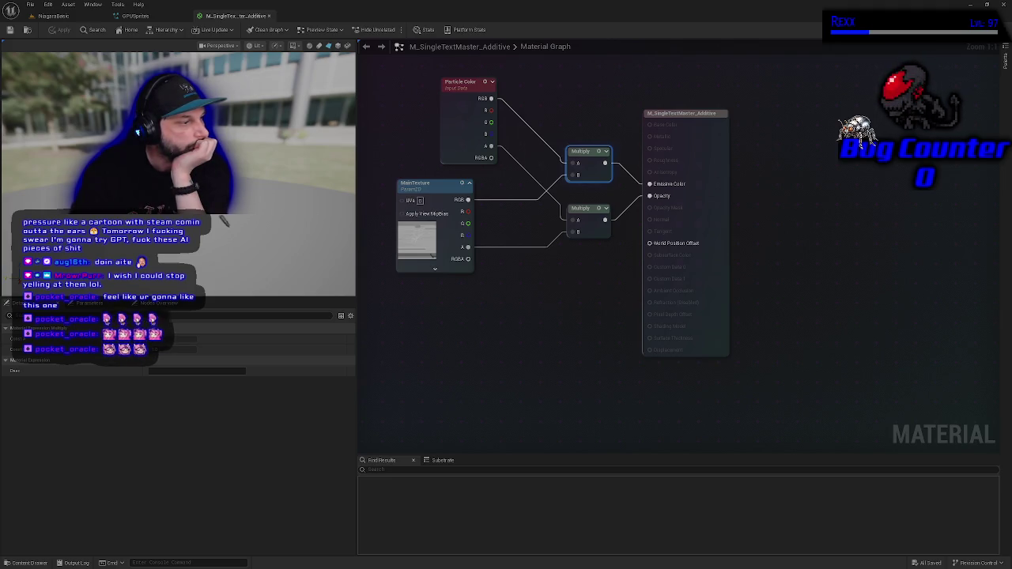
{"action": "left_click", "coordinate": [29, 564]}
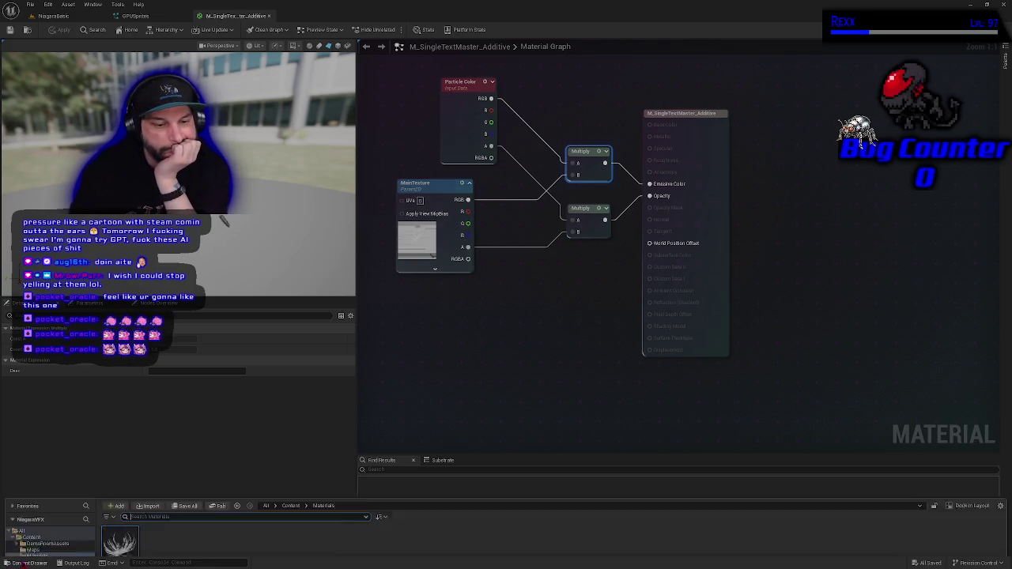
Create a material instance from the additive material, rename it MI_Dandelion-Additive and open it
{"action": "right_click", "coordinate": [120, 435]}
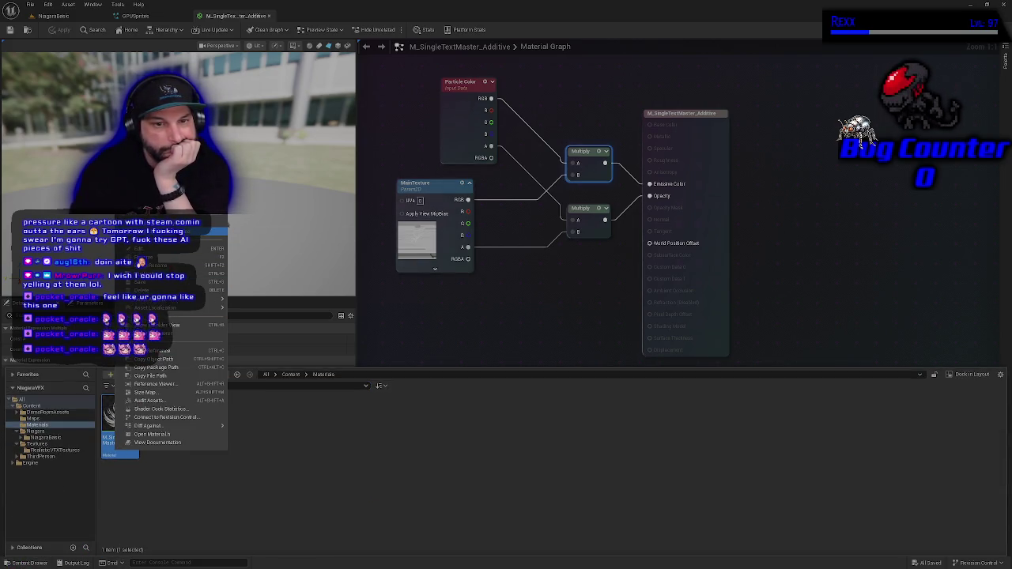
{"action": "left_click", "coordinate": [223, 228]}
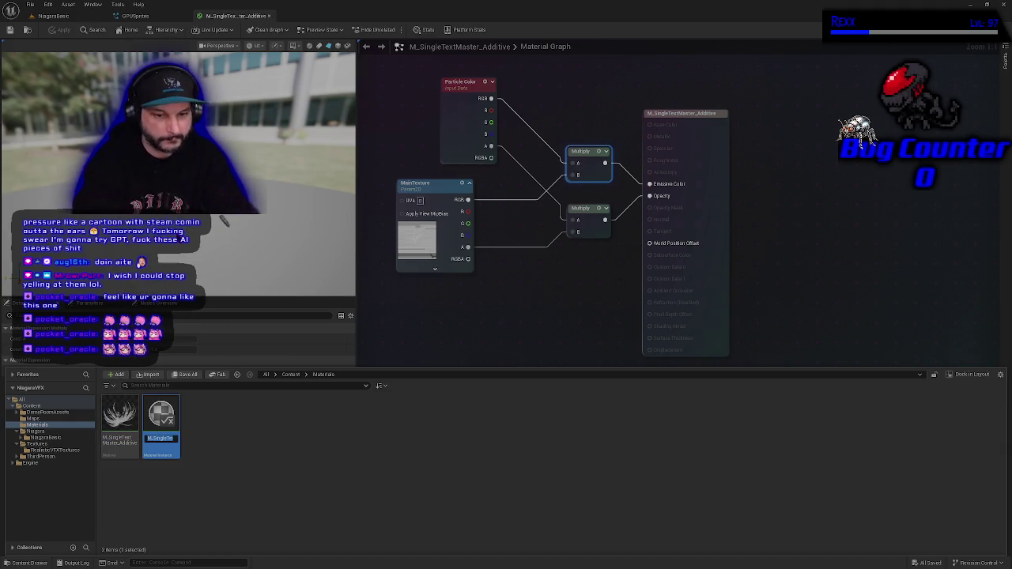
{"action": "key", "text": "Return"}
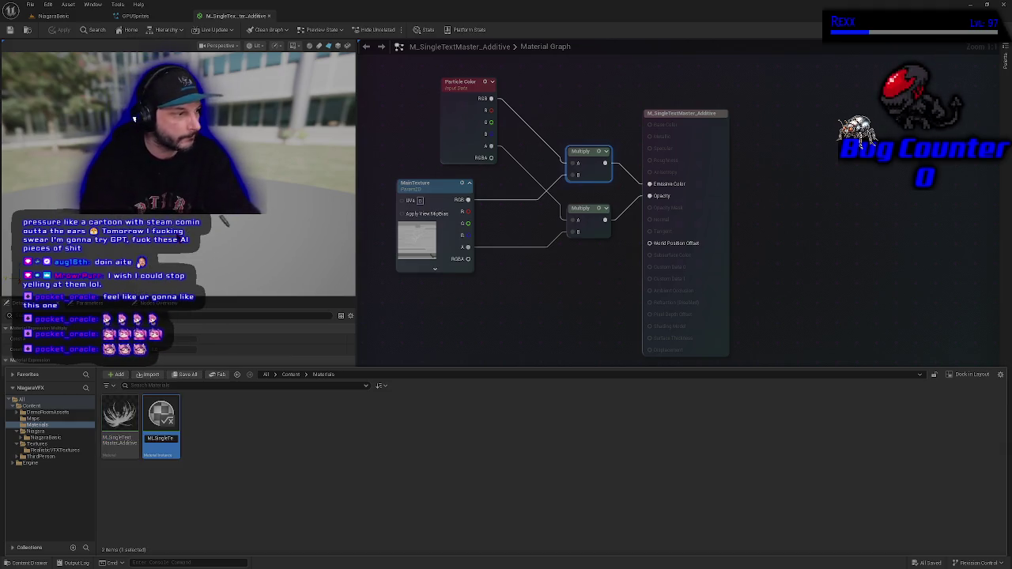
{"action": "key", "text": "F2"}
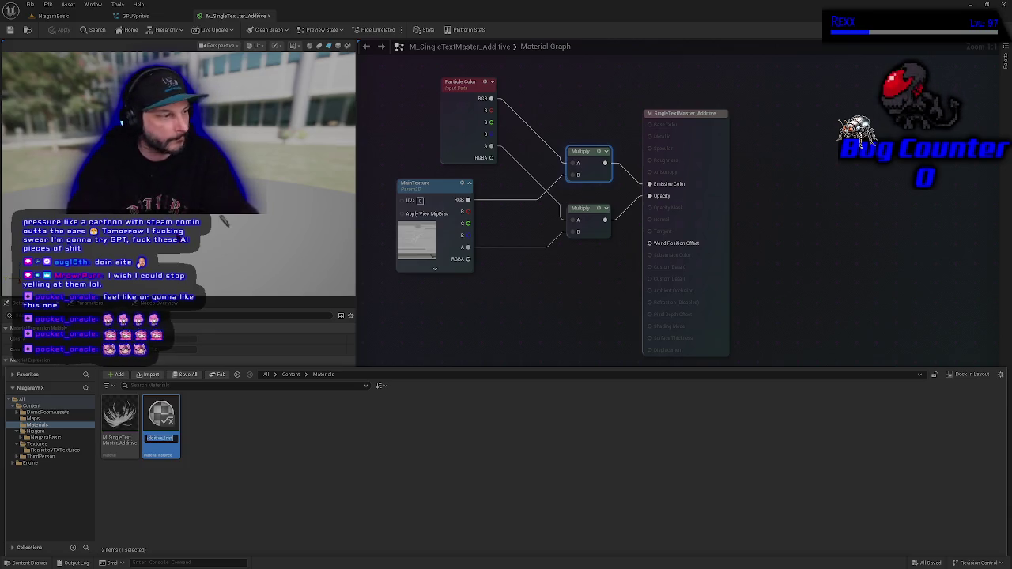
{"action": "type", "text": "MI_Bande"}
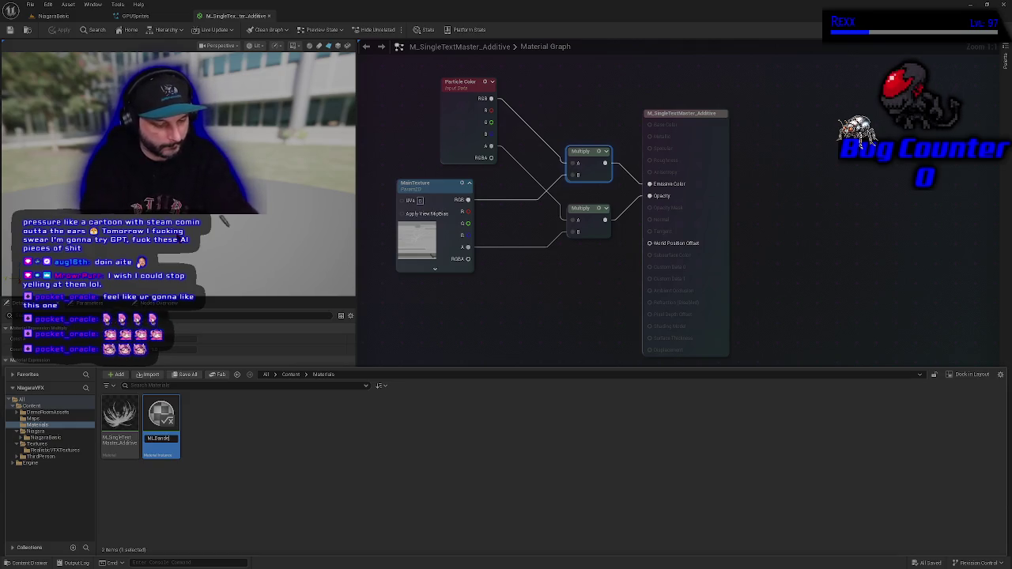
{"action": "type", "text": "lion"}
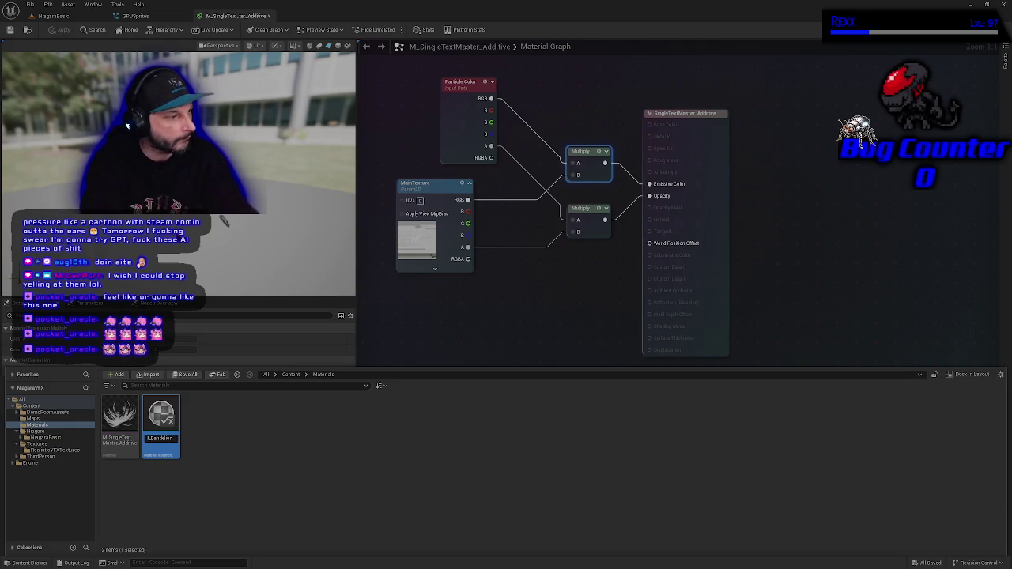
{"action": "type", "text": "-Additive"}
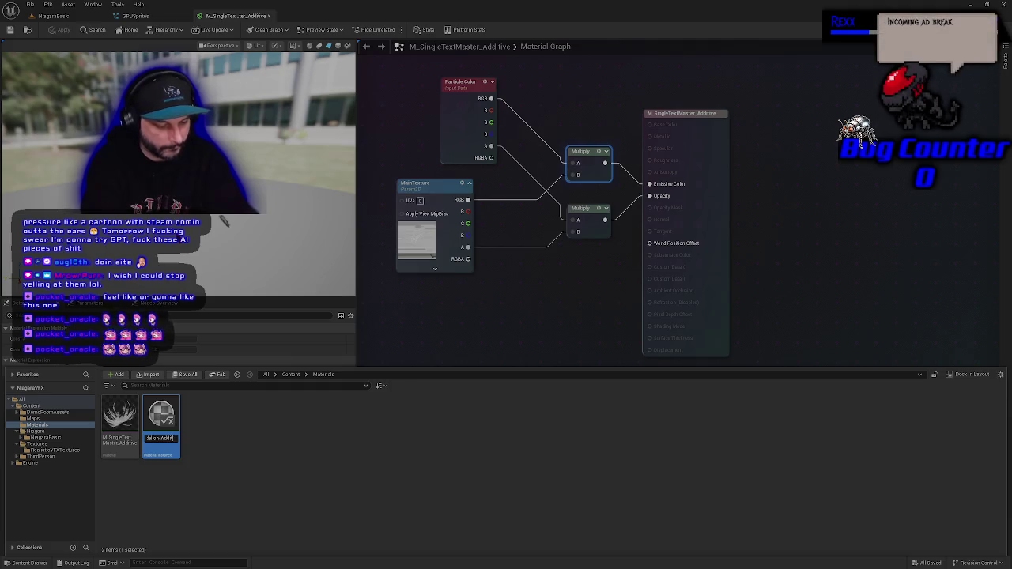
{"action": "key", "text": "Return"}
{"action": "key", "text": "Return"}
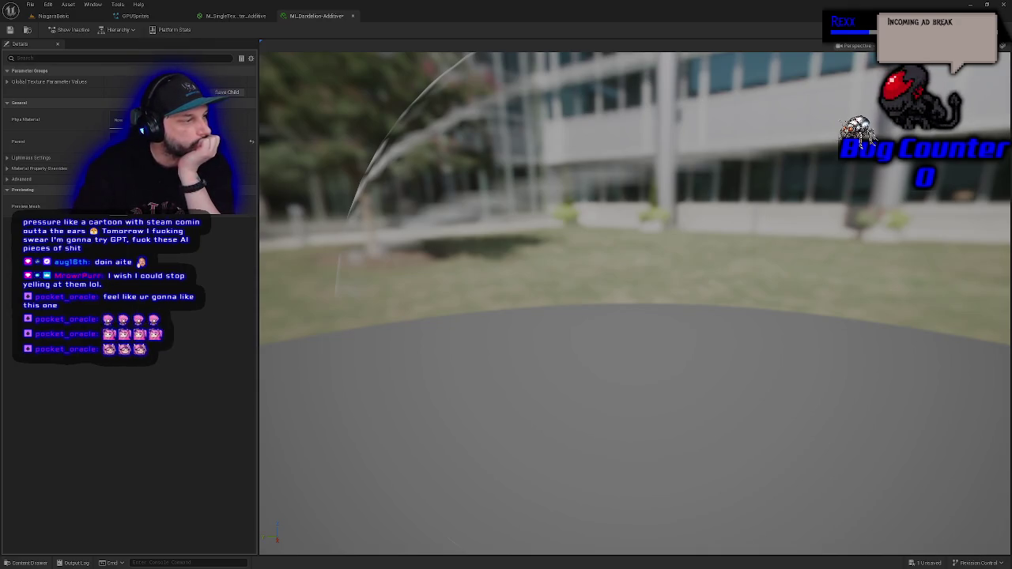
Tick Two Sided on the M_SingleTextMaster_Additive output node, apply it, and go back to MI_Dandelion-Additive
{"action": "left_click", "coordinate": [235, 16]}
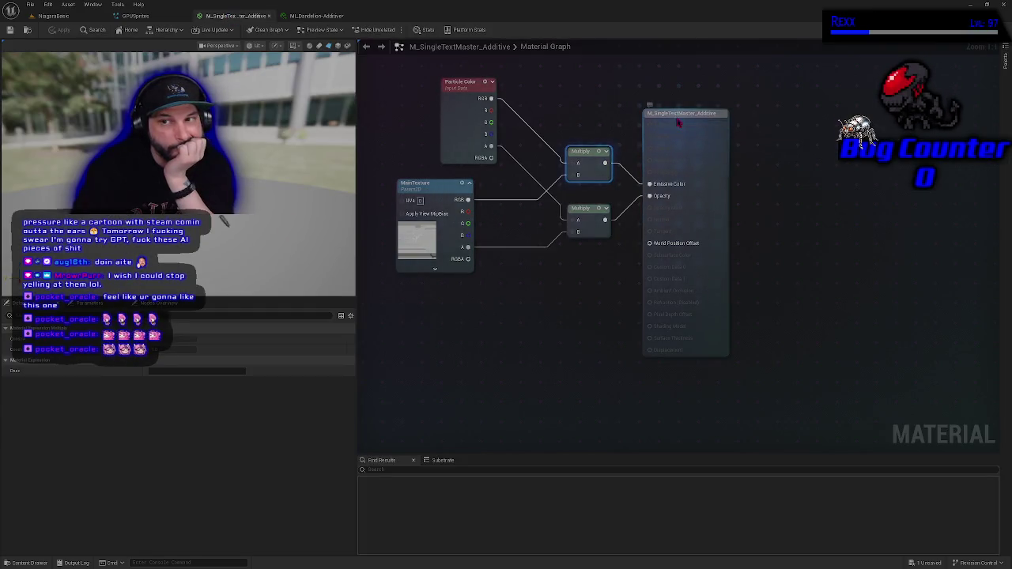
{"action": "left_click", "coordinate": [648, 107]}
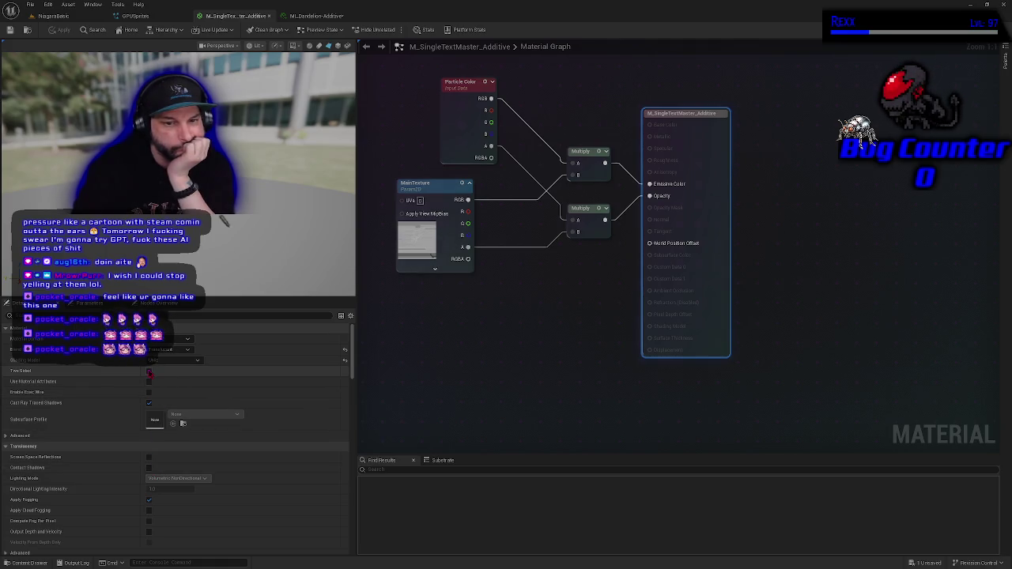
{"action": "left_click", "coordinate": [149, 370]}
{"action": "left_click", "coordinate": [60, 30]}
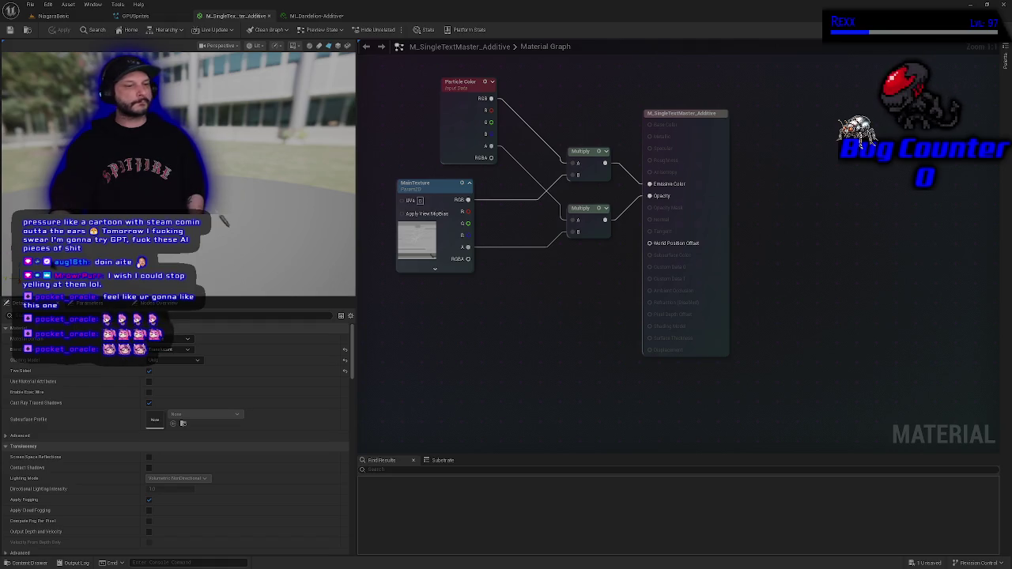
{"action": "left_click_drag", "start_coordinate": [575, 346], "coordinate": [641, 403]}
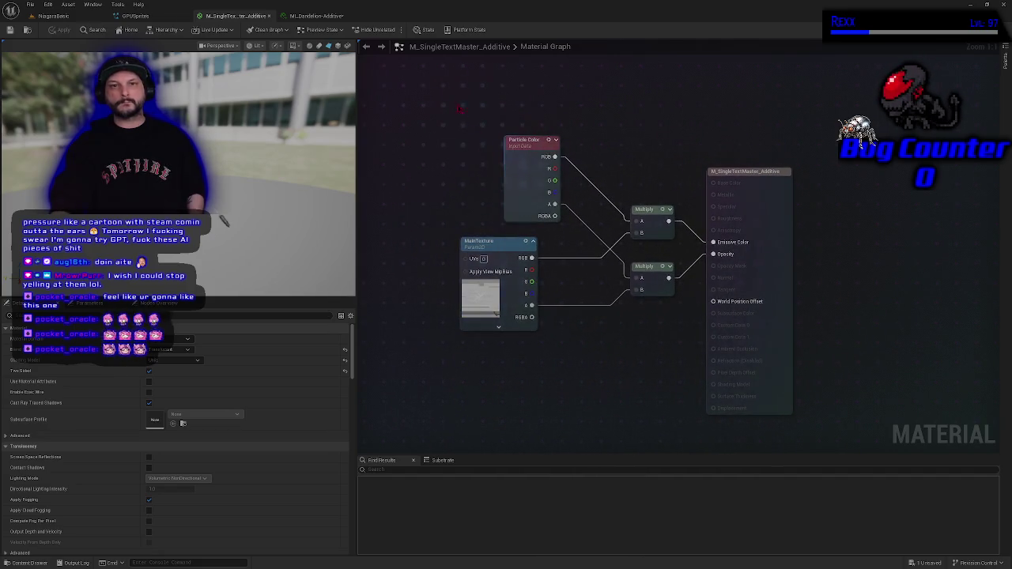
{"action": "left_click", "coordinate": [317, 16]}
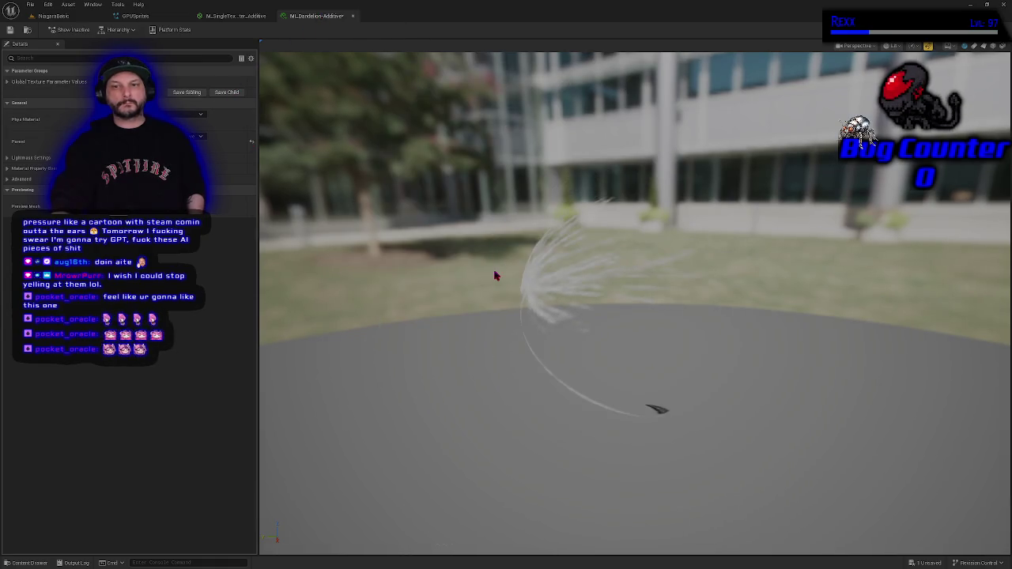
Change the dandelion instance's preview mesh to the flat Plane
{"action": "mouse_move", "coordinate": [558, 308]}
{"action": "left_mouse_down"}
{"action": "mouse_move", "coordinate": [372, 314]}
{"action": "mouse_move", "coordinate": [464, 308]}
{"action": "left_mouse_up"}
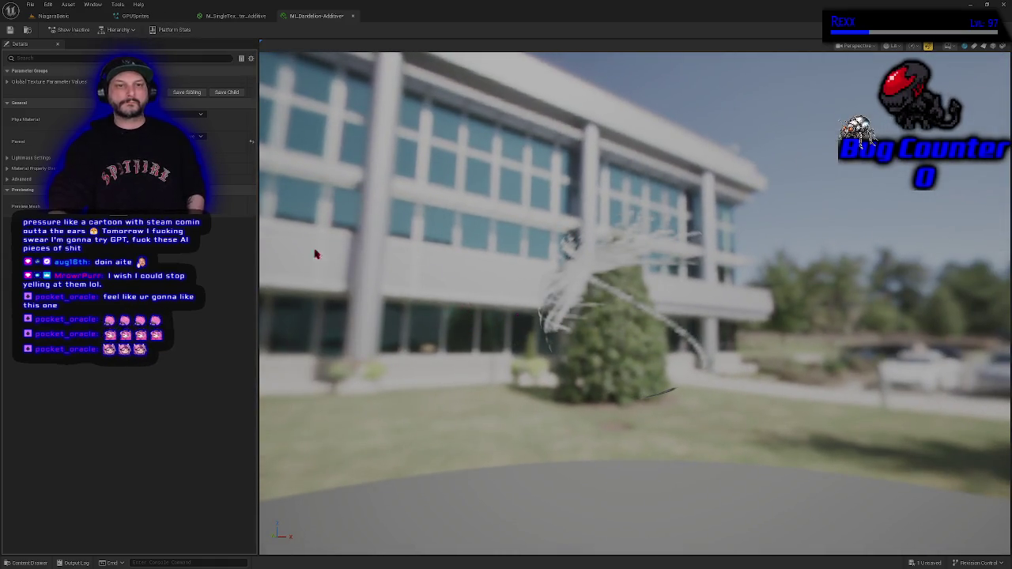
{"action": "left_click", "coordinate": [212, 212]}
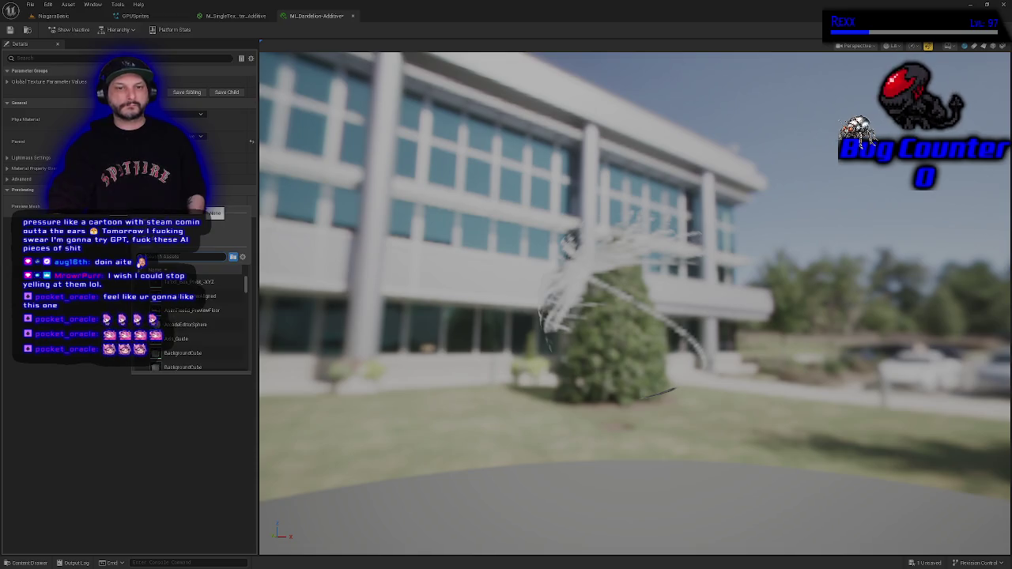
{"action": "type", "text": "d"}
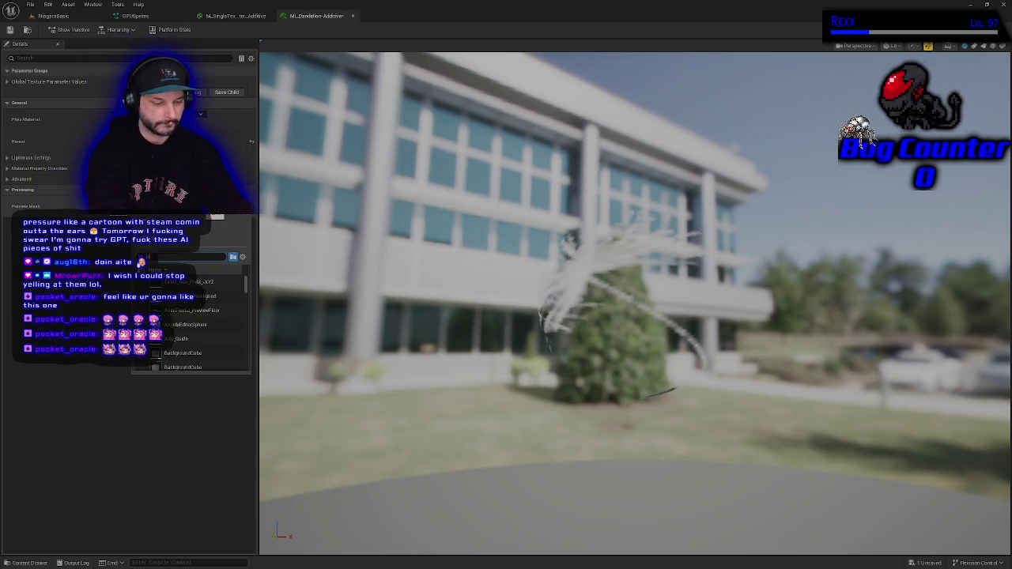
{"action": "type", "text": "lane"}
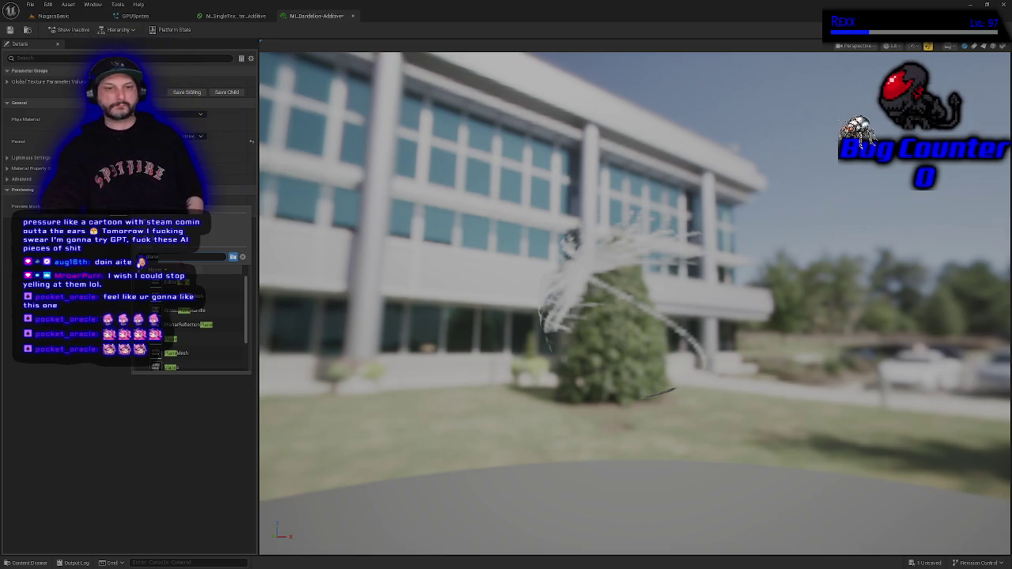
{"action": "left_click", "coordinate": [176, 341]}
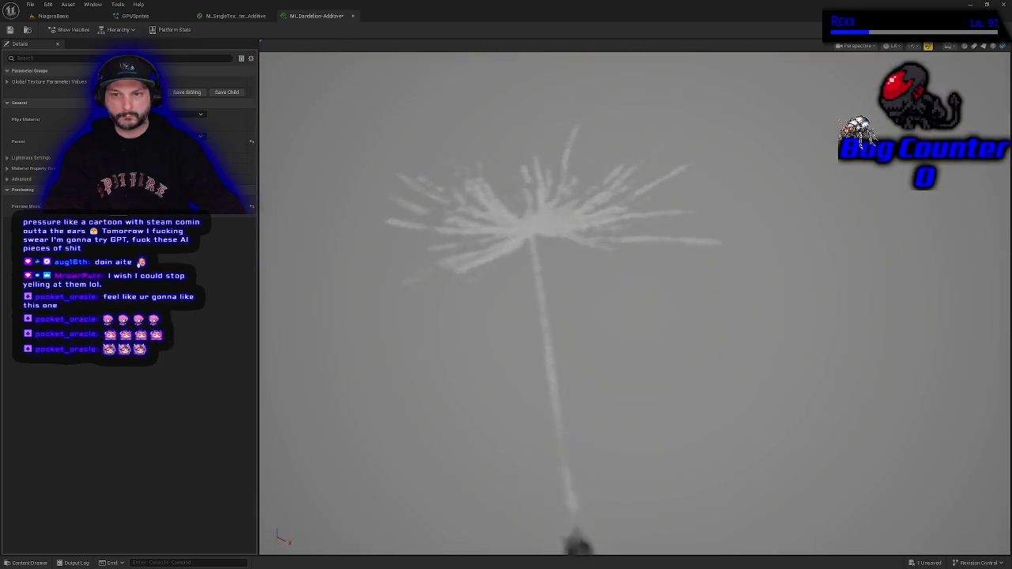
Override MainTexture under Global Texture Parameter Values, save the instance, and switch to StreamElements
{"action": "scroll", "coordinate": [630, 305], "scroll_direction": "down", "scroll_amount": 5}
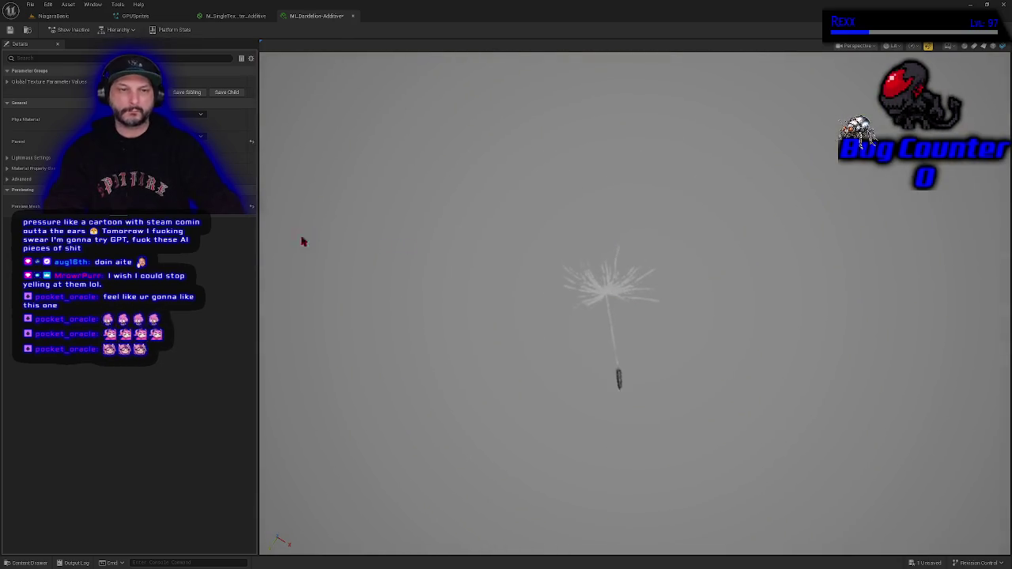
{"action": "left_click", "coordinate": [10, 81]}
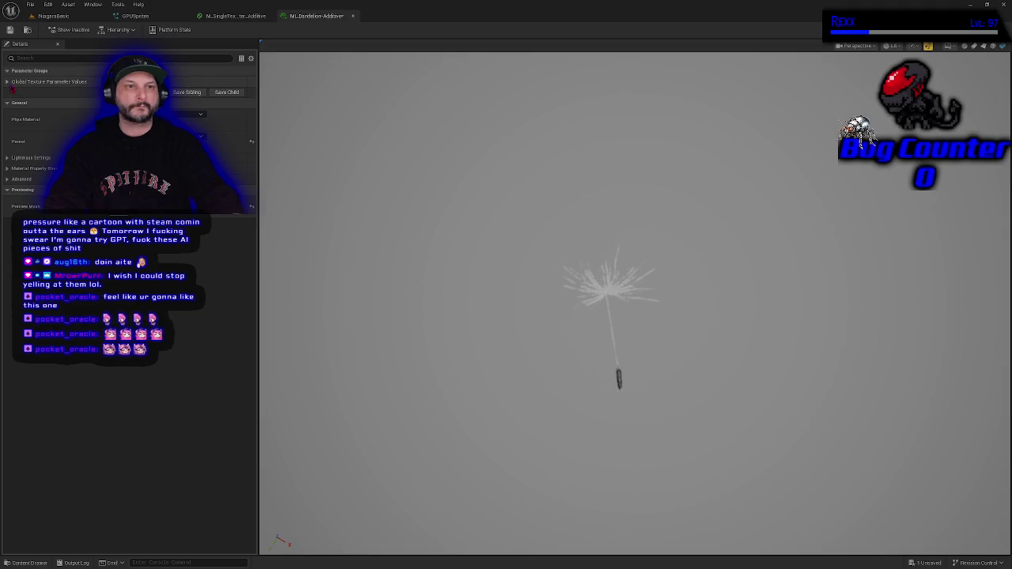
{"action": "left_click", "coordinate": [21, 98]}
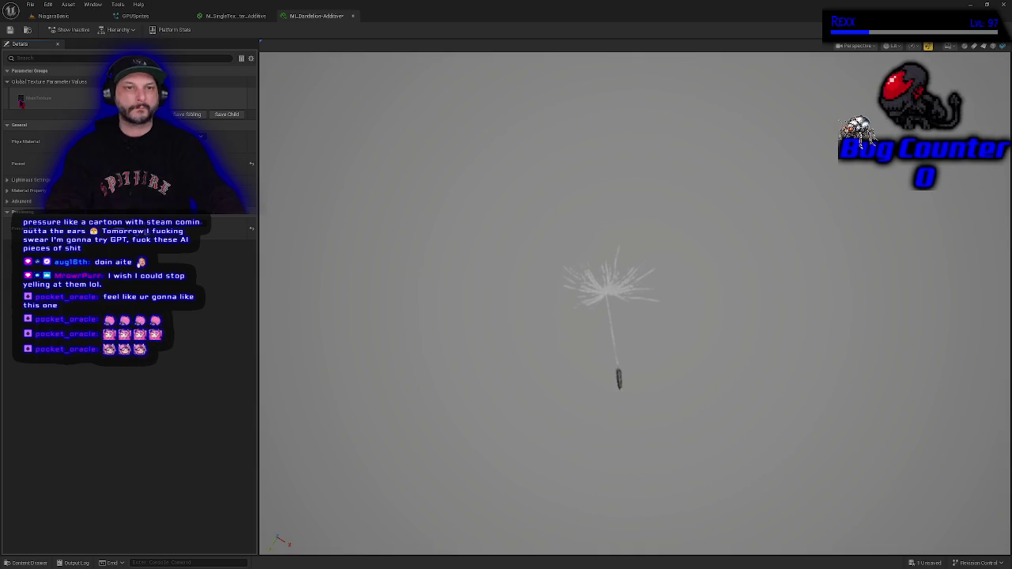
{"action": "left_click", "coordinate": [11, 34]}
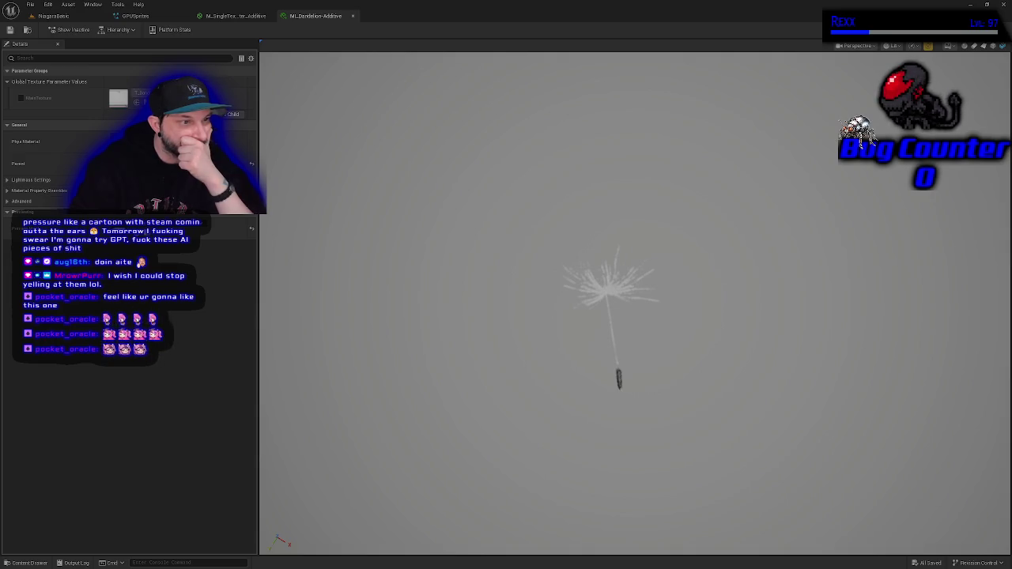
{"action": "key", "text": "alt+Tab"}
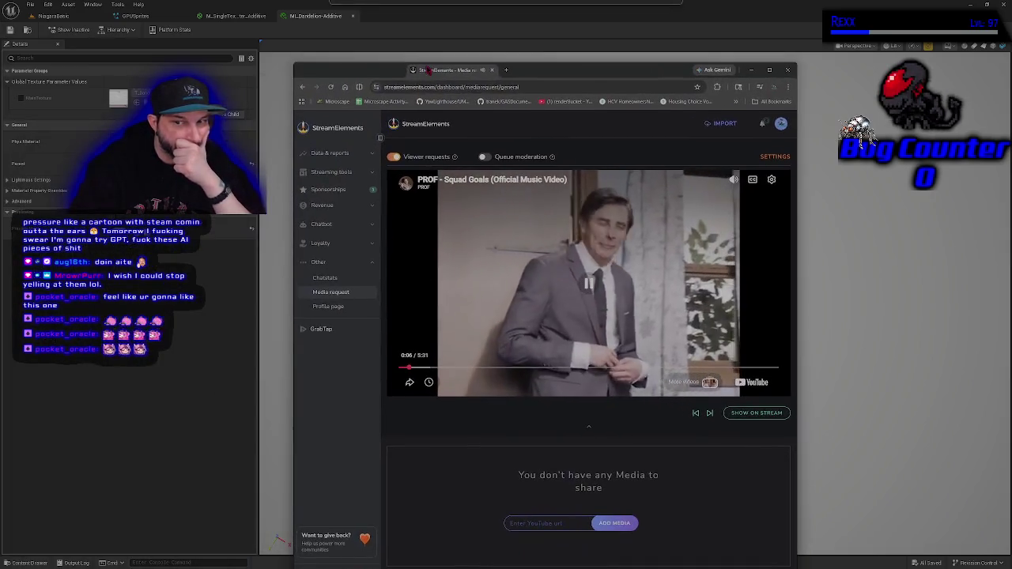
{"action": "left_click_drag", "start_coordinate": [435, 73], "coordinate": [430, 92]}
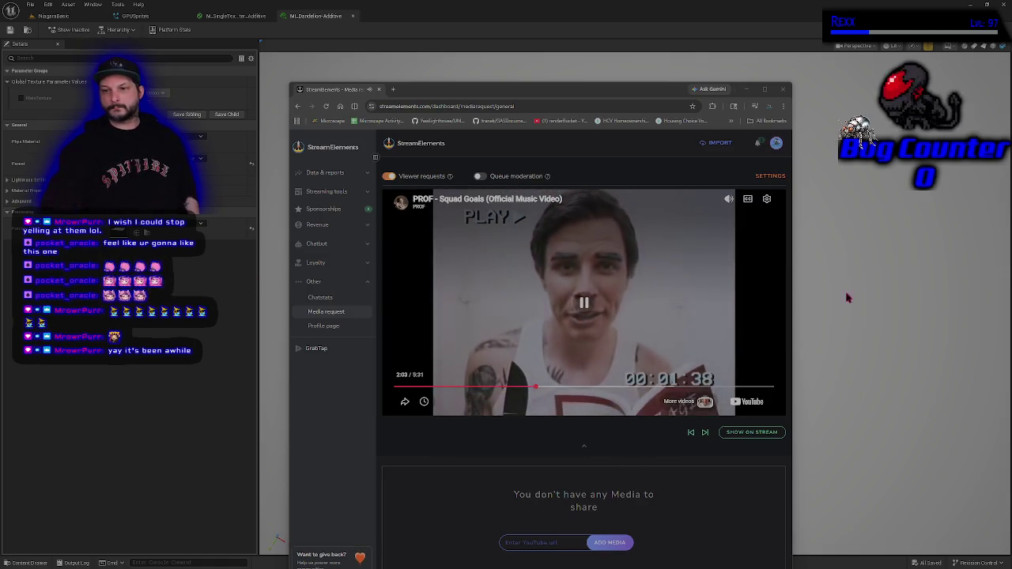
{"action": "left_click_drag", "start_coordinate": [793, 276], "coordinate": [919, 294]}
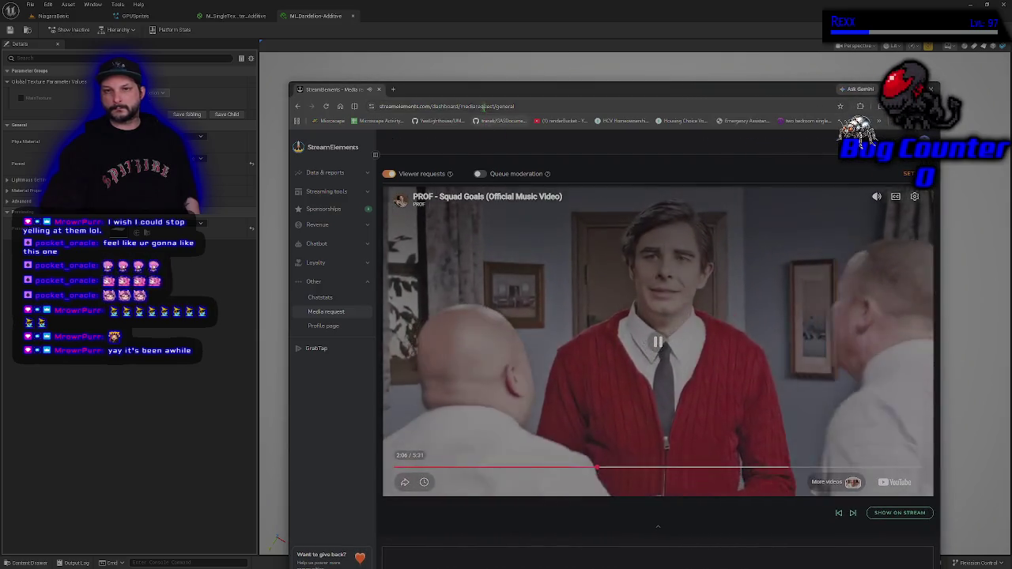
Move the StreamElements browser window up and to the left
{"action": "left_click_drag", "start_coordinate": [473, 93], "coordinate": [411, 71]}
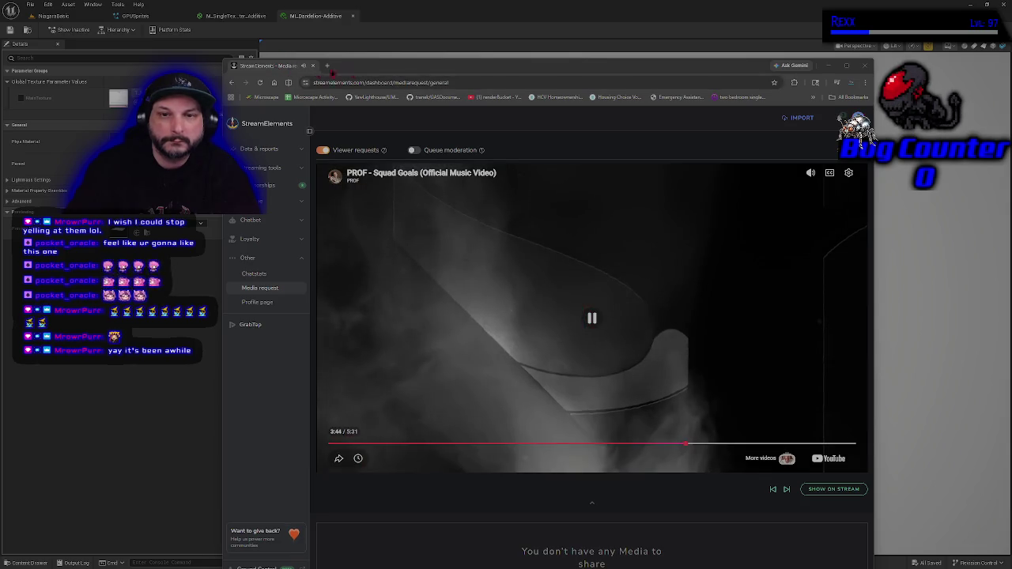
Minimize the StreamElements browser window to bring Unreal Engine back into view
{"action": "key", "text": "super+Down"}
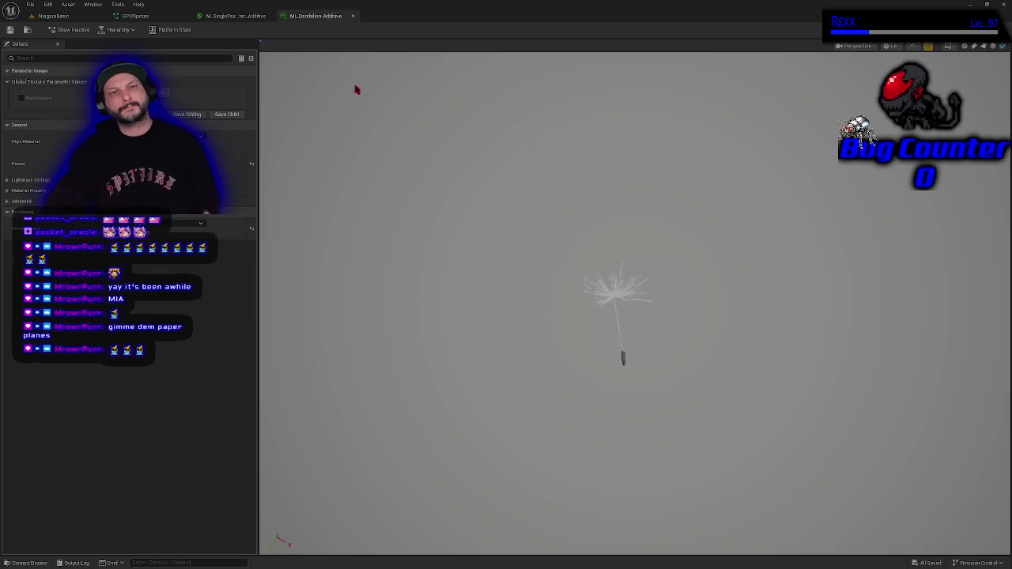
Glance at the M_SingleTex graph, return to the dandelion instance, then open the GPUSprites Niagara system
{"action": "left_click", "coordinate": [235, 16]}
{"action": "left_click", "coordinate": [315, 15]}
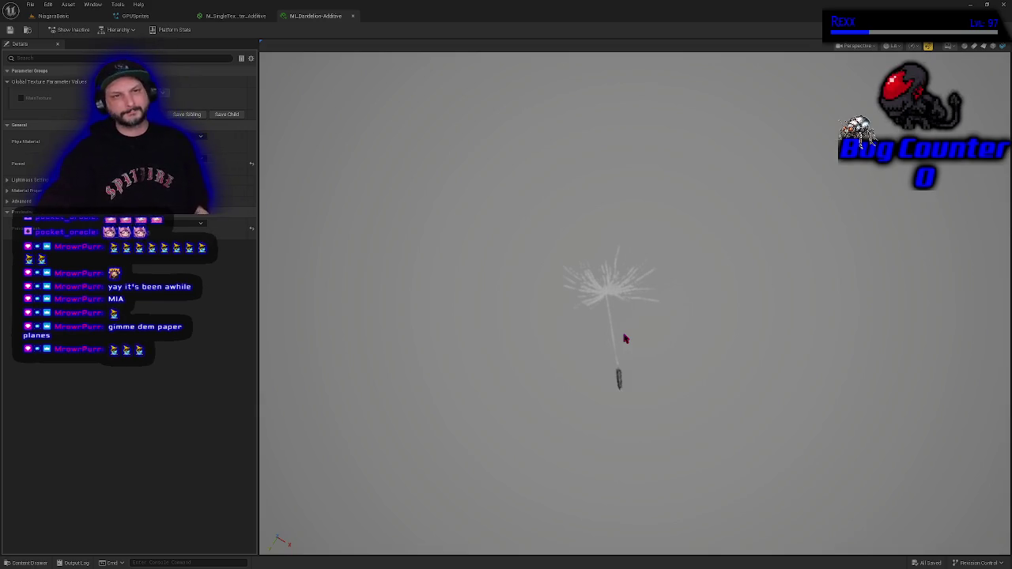
{"action": "left_click", "coordinate": [133, 16]}
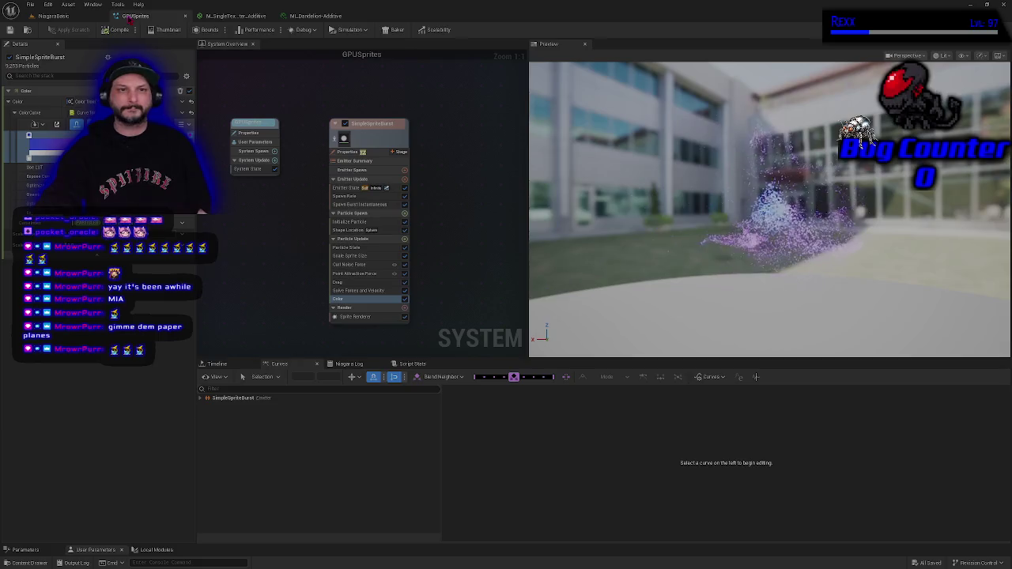
Go back to the NiagaraBasic level and bring the camera close to the GPU Sprites particle burst
{"action": "left_click", "coordinate": [70, 16]}
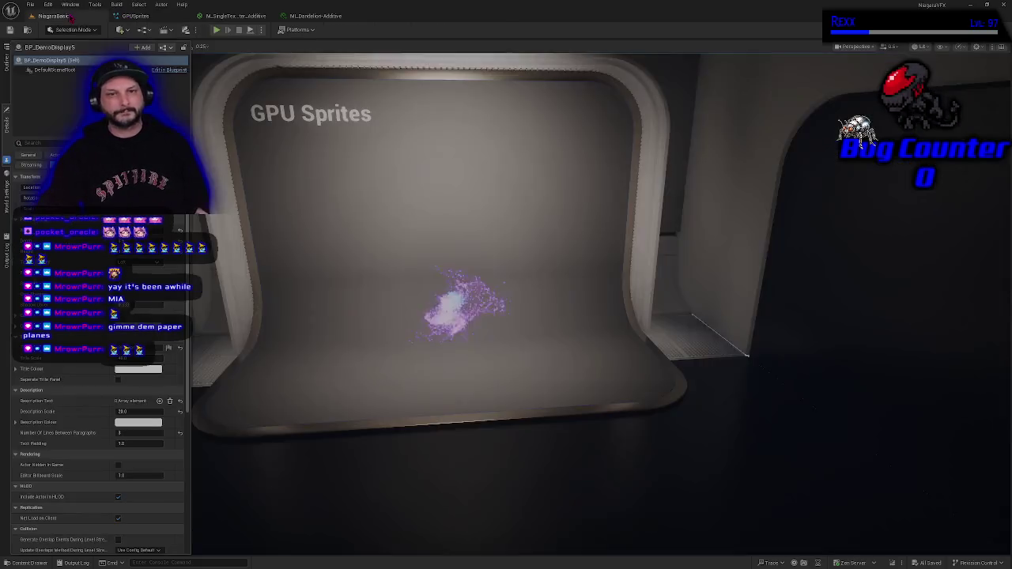
{"action": "scroll", "coordinate": [422, 356], "scroll_direction": "up", "scroll_amount": 5}
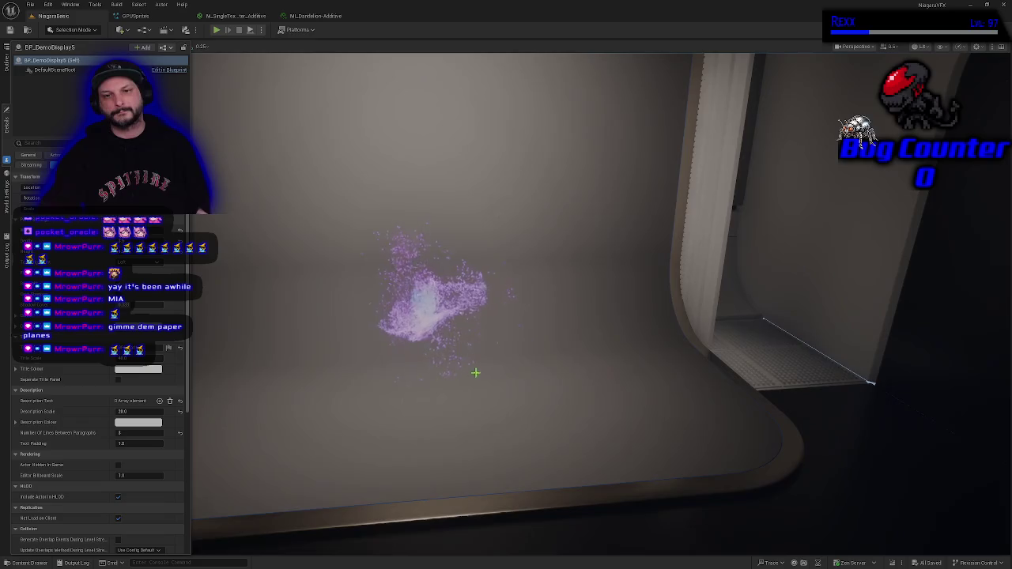
{"action": "scroll", "coordinate": [476, 372], "scroll_direction": "up", "scroll_amount": 5}
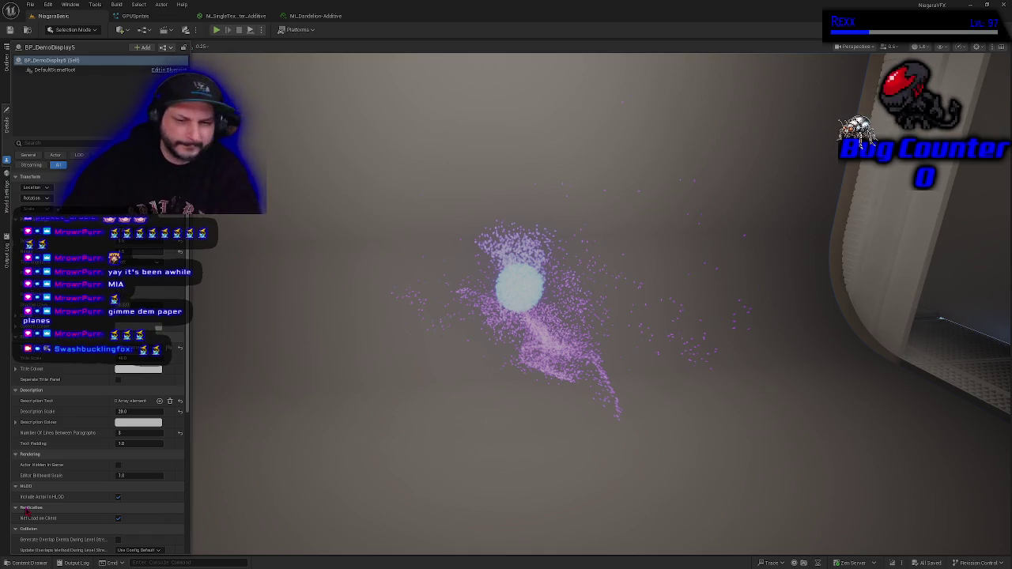
{"action": "left_click_drag", "start_coordinate": [369, 447], "coordinate": [366, 423]}
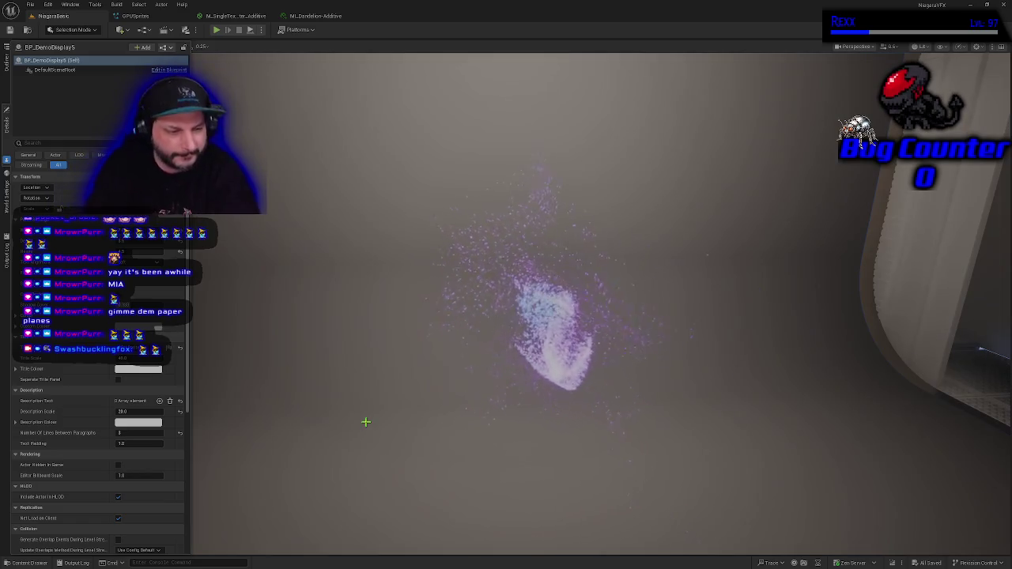
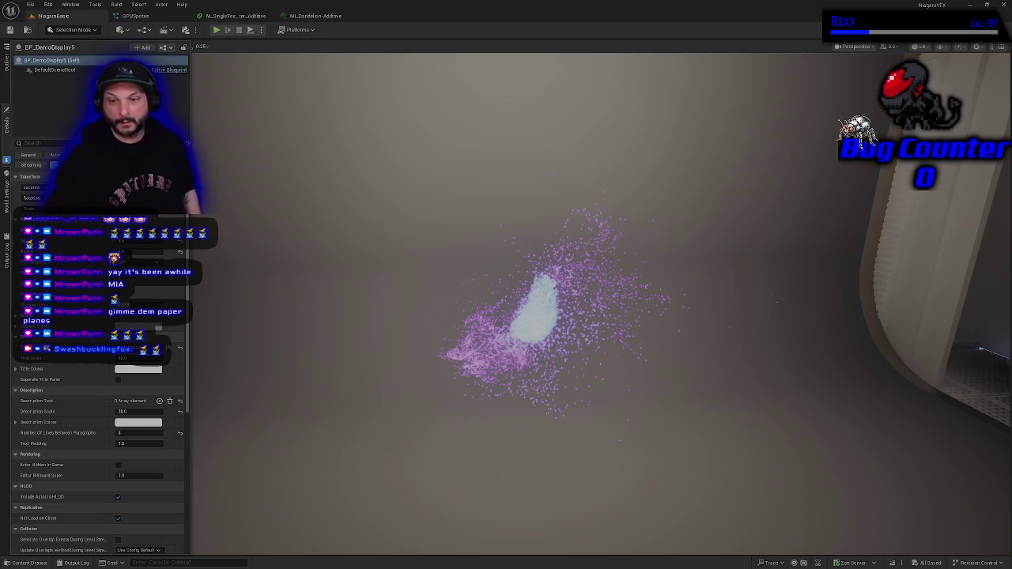
Move the camera in and follow the drifting purple wisp, then pull back to reveal the GPU Sprites sign
{"action": "mouse_move", "coordinate": [540, 375]}
{"action": "left_mouse_down"}
{"action": "mouse_move", "coordinate": [585, 341]}
{"action": "mouse_move", "coordinate": [554, 342]}
{"action": "mouse_move", "coordinate": [538, 372]}
{"action": "mouse_move", "coordinate": [621, 247]}
{"action": "mouse_move", "coordinate": [660, 283]}
{"action": "mouse_move", "coordinate": [520, 393]}
{"action": "left_mouse_up"}
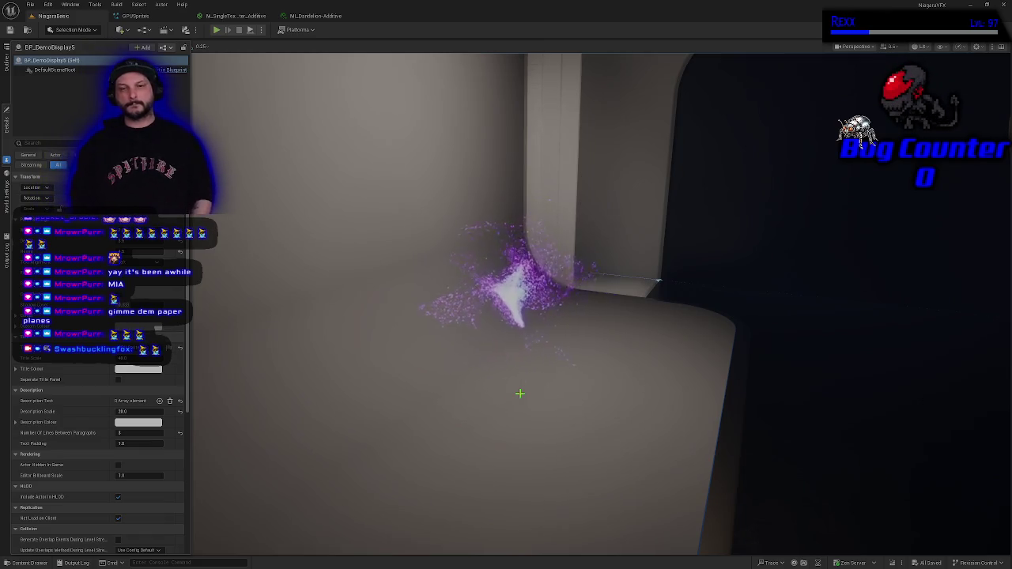
{"action": "mouse_move", "coordinate": [623, 276]}
{"action": "left_mouse_down"}
{"action": "mouse_move", "coordinate": [573, 283]}
{"action": "mouse_move", "coordinate": [574, 300]}
{"action": "mouse_move", "coordinate": [546, 273]}
{"action": "mouse_move", "coordinate": [710, 281]}
{"action": "left_mouse_up"}
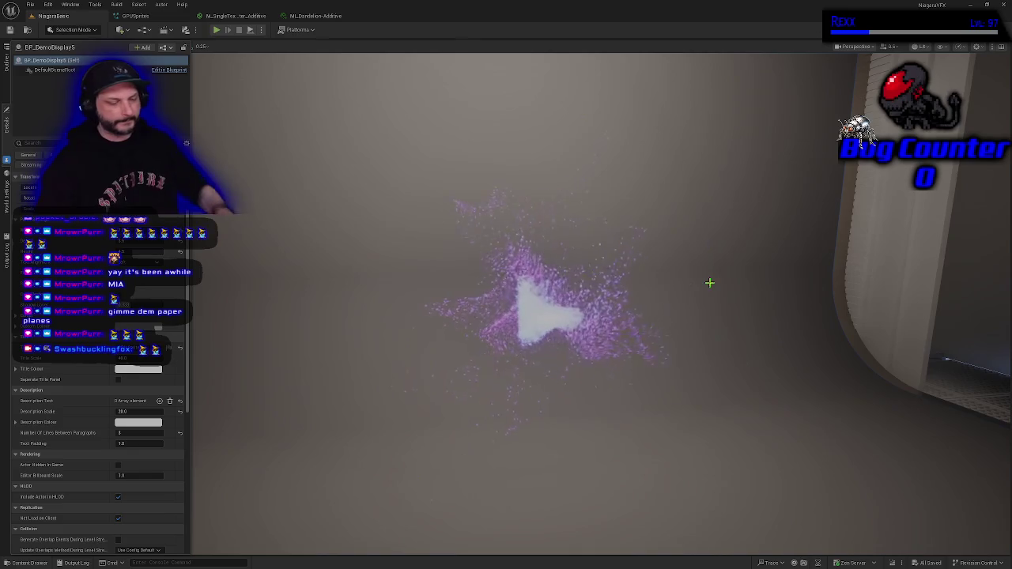
{"action": "mouse_move", "coordinate": [781, 280]}
{"action": "left_mouse_down"}
{"action": "mouse_move", "coordinate": [846, 285]}
{"action": "mouse_move", "coordinate": [783, 286]}
{"action": "mouse_move", "coordinate": [822, 273]}
{"action": "mouse_move", "coordinate": [839, 242]}
{"action": "mouse_move", "coordinate": [803, 242]}
{"action": "mouse_move", "coordinate": [703, 319]}
{"action": "left_mouse_up"}
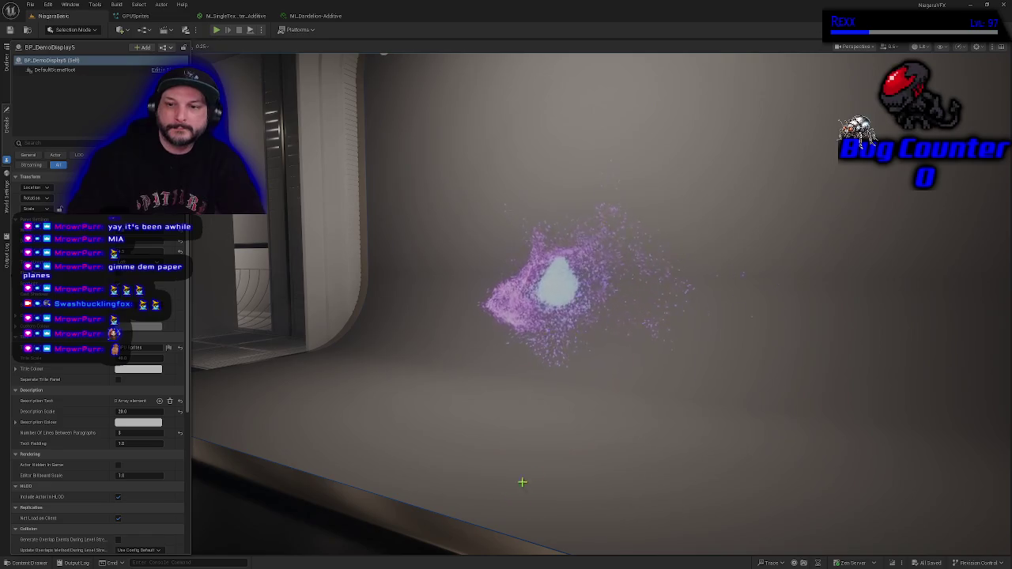
{"action": "mouse_move", "coordinate": [546, 427]}
{"action": "left_mouse_down"}
{"action": "mouse_move", "coordinate": [547, 498]}
{"action": "mouse_move", "coordinate": [625, 490]}
{"action": "mouse_move", "coordinate": [554, 490]}
{"action": "mouse_move", "coordinate": [547, 428]}
{"action": "left_mouse_up"}
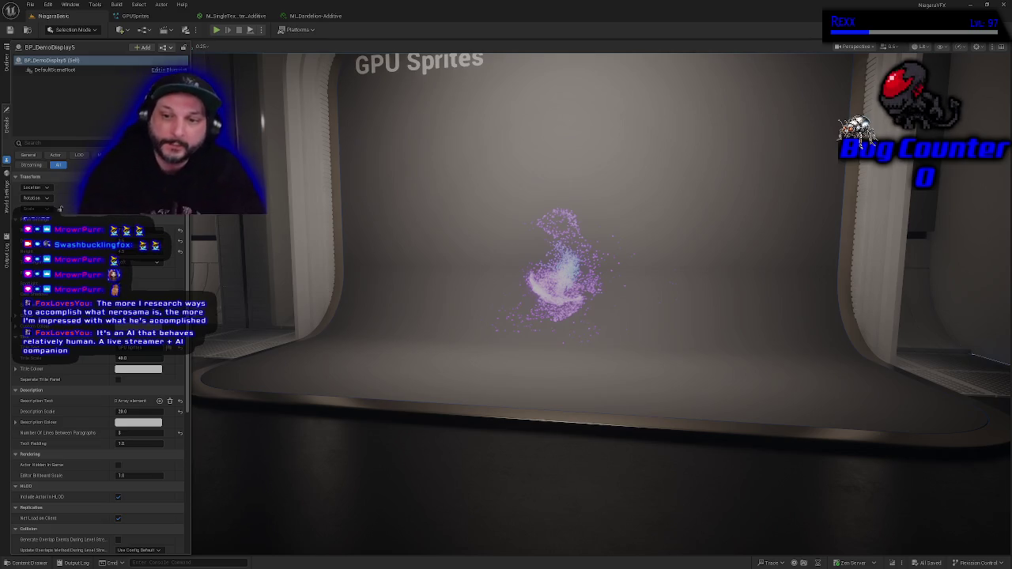
Fly the viewport camera closer to the purple wisp above the GPU Sprites stage floor
{"action": "left_click_drag", "start_coordinate": [355, 316], "coordinate": [348, 307]}
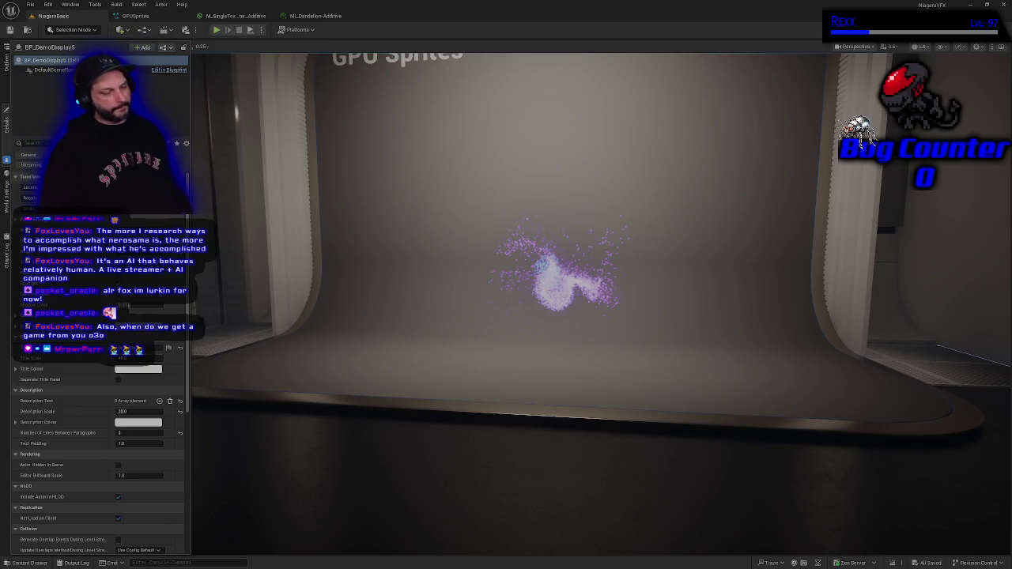
Select BP_DemoDisplay5 (Self) in the Components panel to show its transform details
{"action": "left_click", "coordinate": [51, 60]}
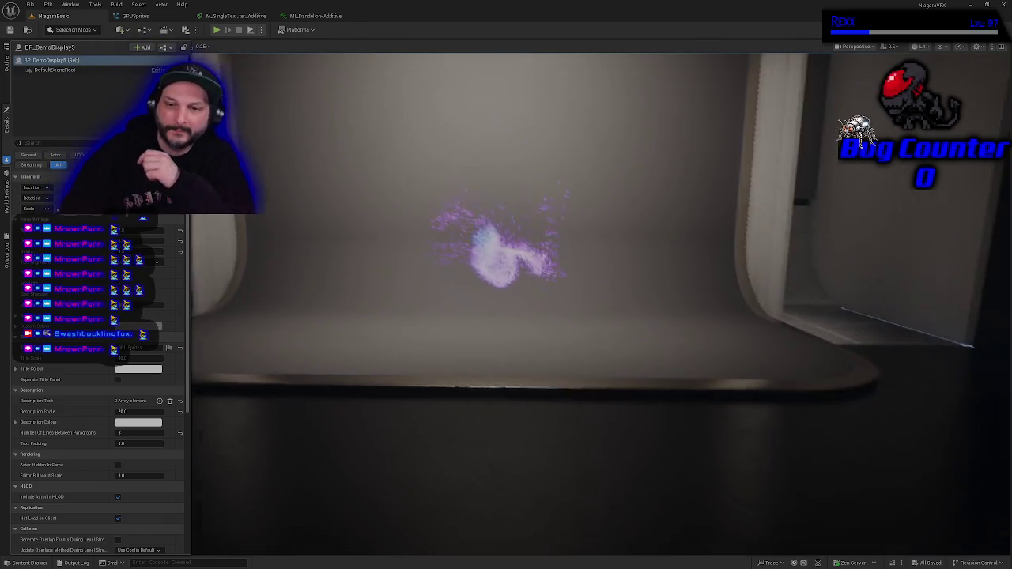
Reframe the camera on the GPU Sprites stage's glowing purple wisp beside the Forces display's blue cloud
{"action": "mouse_move", "coordinate": [416, 298]}
{"action": "left_mouse_down"}
{"action": "mouse_move", "coordinate": [419, 269]}
{"action": "mouse_move", "coordinate": [416, 299]}
{"action": "left_mouse_up"}
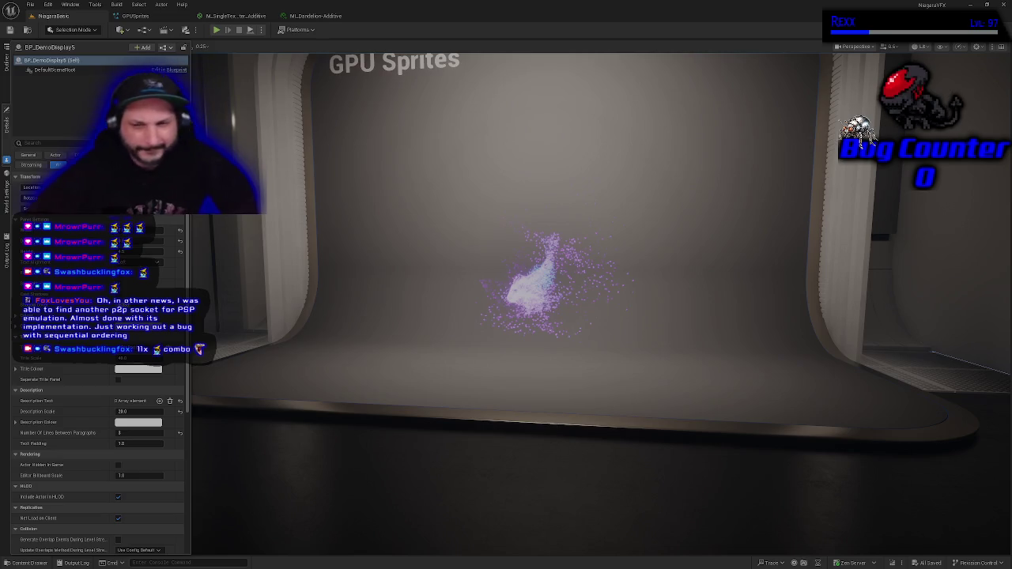
{"action": "left_click_drag", "start_coordinate": [585, 316], "coordinate": [585, 348]}
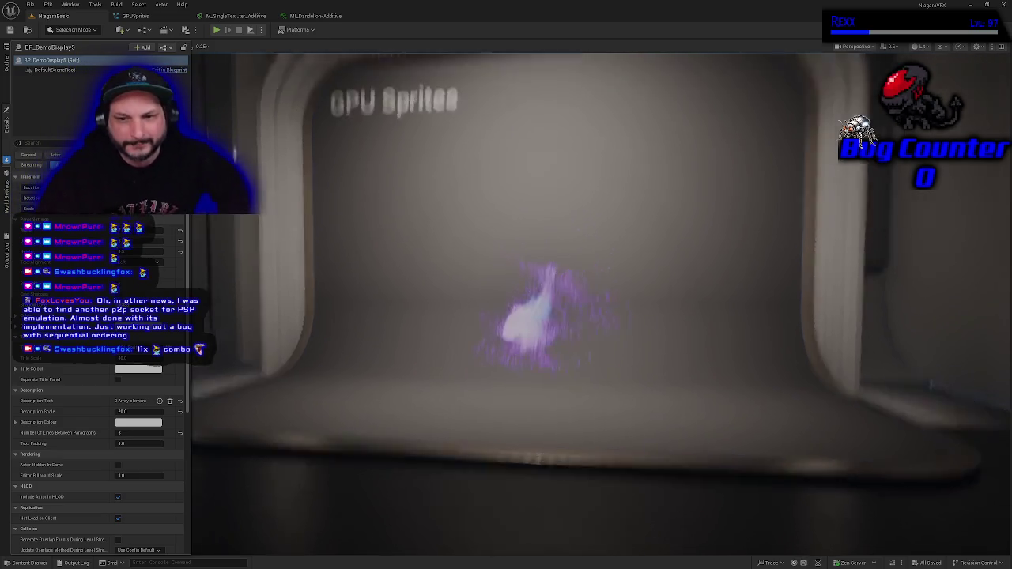
{"action": "mouse_move", "coordinate": [423, 335]}
{"action": "left_mouse_down"}
{"action": "mouse_move", "coordinate": [424, 317]}
{"action": "mouse_move", "coordinate": [423, 335]}
{"action": "left_mouse_up"}
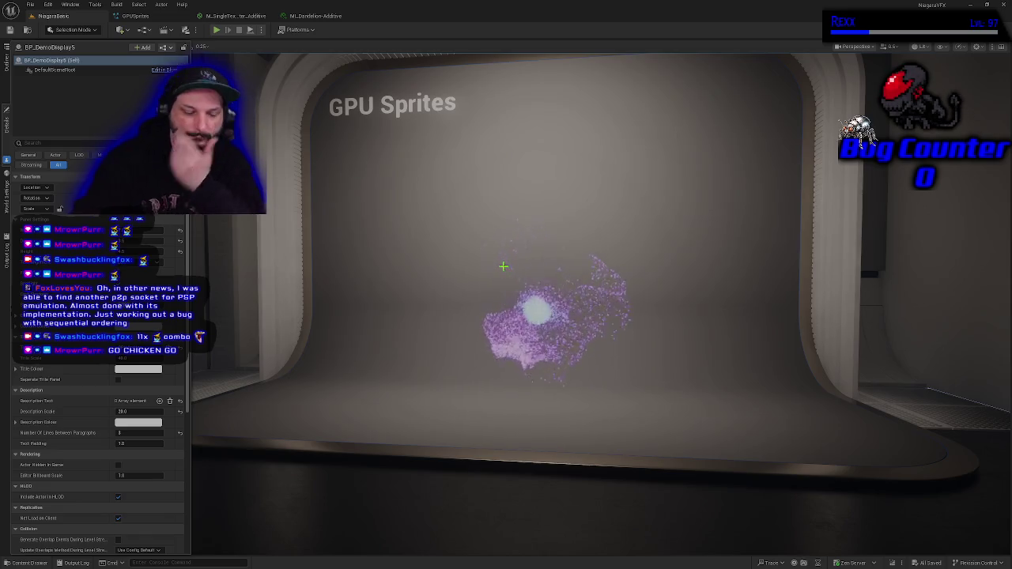
{"action": "mouse_move", "coordinate": [509, 273]}
{"action": "left_mouse_down"}
{"action": "mouse_move", "coordinate": [538, 274]}
{"action": "mouse_move", "coordinate": [499, 317]}
{"action": "mouse_move", "coordinate": [395, 316]}
{"action": "mouse_move", "coordinate": [570, 316]}
{"action": "mouse_move", "coordinate": [570, 284]}
{"action": "mouse_move", "coordinate": [420, 294]}
{"action": "mouse_move", "coordinate": [494, 294]}
{"action": "mouse_move", "coordinate": [512, 270]}
{"action": "left_mouse_up"}
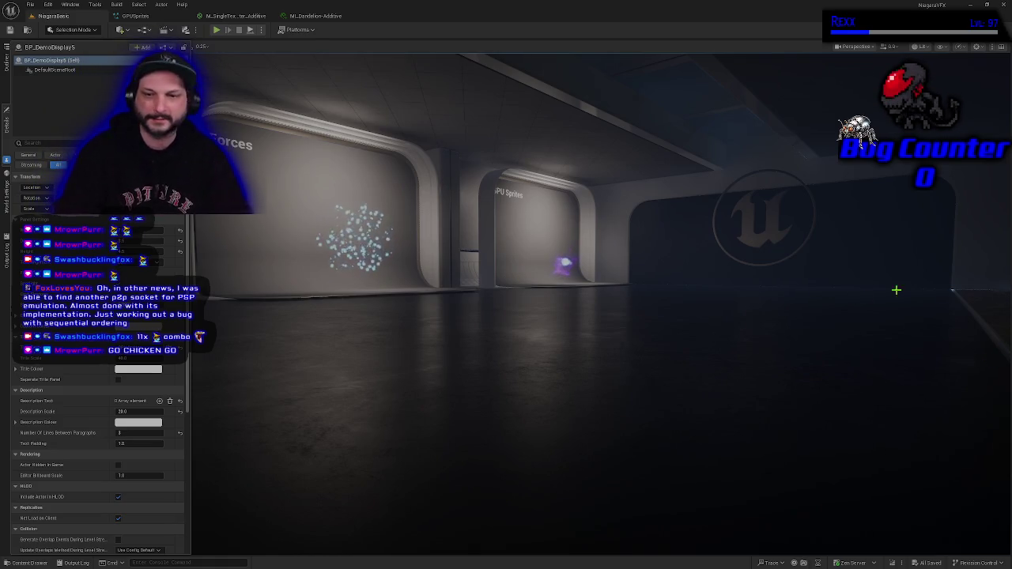
Fly back and turn to face the GPU Sprites display with its violet-trailing wisp
{"action": "left_click_drag", "start_coordinate": [660, 329], "coordinate": [605, 264]}
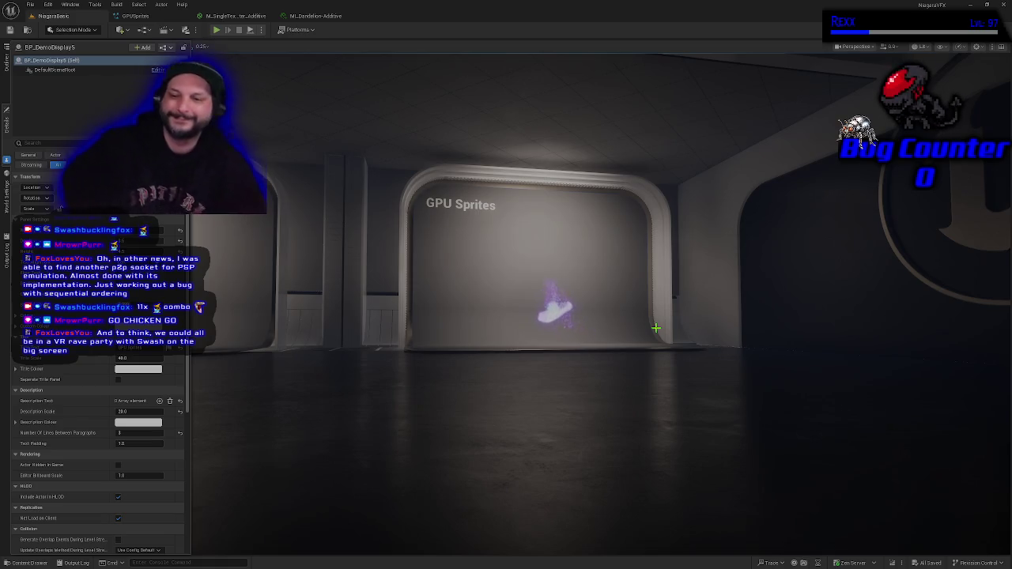
{"action": "left_click_drag", "start_coordinate": [689, 296], "coordinate": [667, 272]}
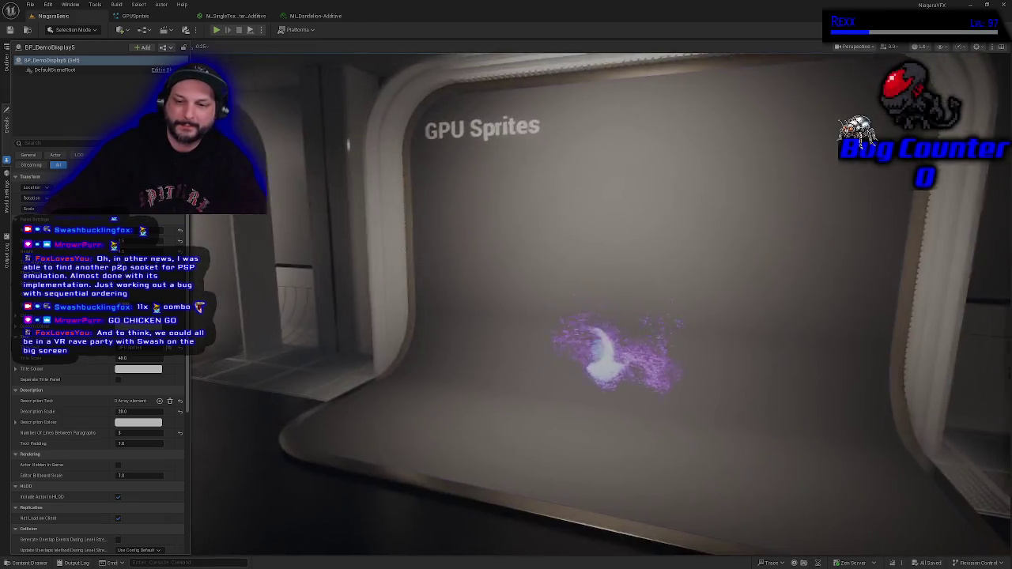
Fly in close to the purple wisp on the GPU Sprites stage at an angle
{"action": "left_click_drag", "start_coordinate": [620, 358], "coordinate": [620, 358]}
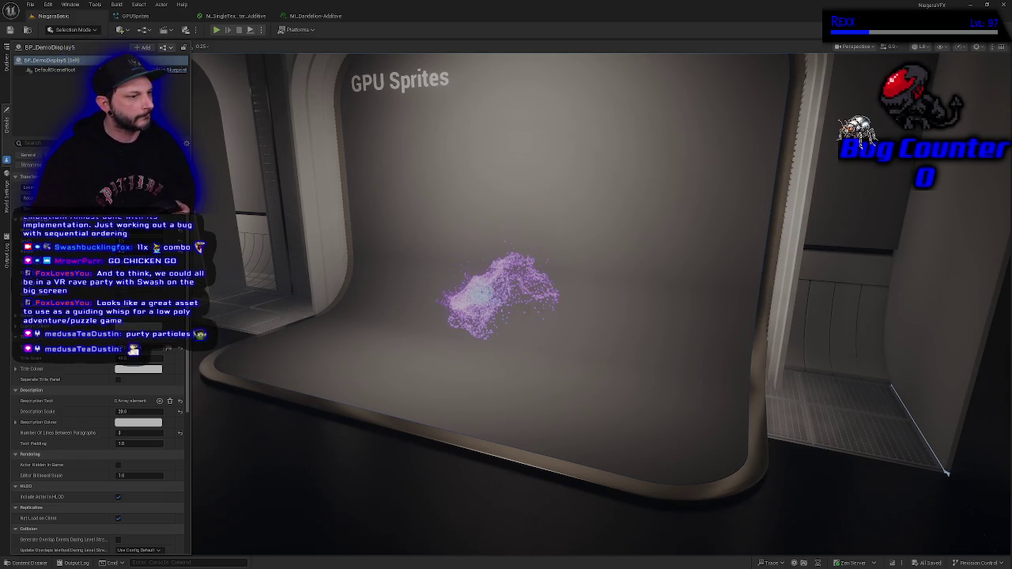
Bring the YouTube Music window playing 'Chicken Attack' to the front with Super+Shift+Left
{"action": "key", "text": "super+shift+Left"}
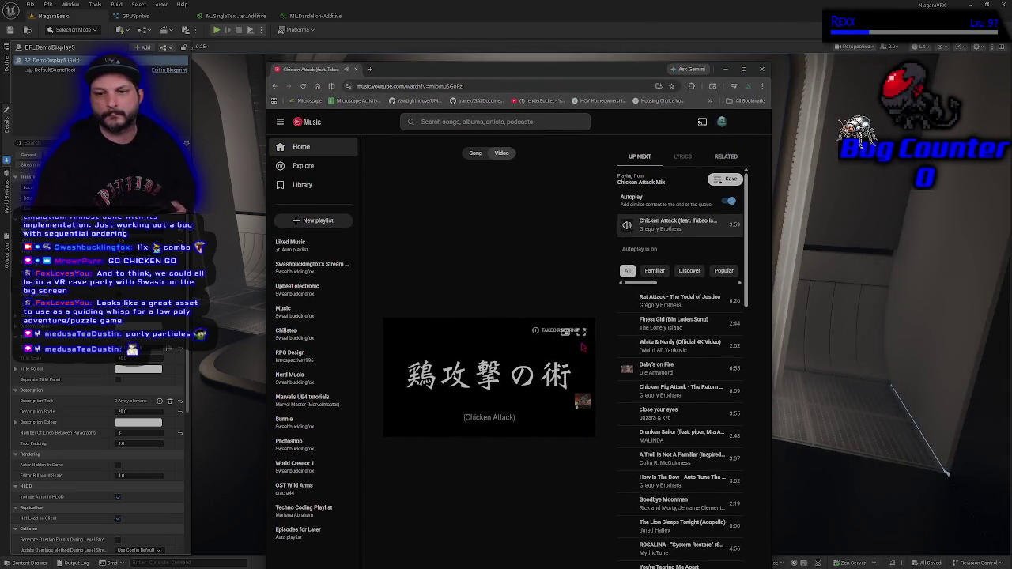
Play the music video fullscreen, then exit fullscreen and minimize the browser to reveal Unreal Engine
{"action": "left_click", "coordinate": [581, 333]}
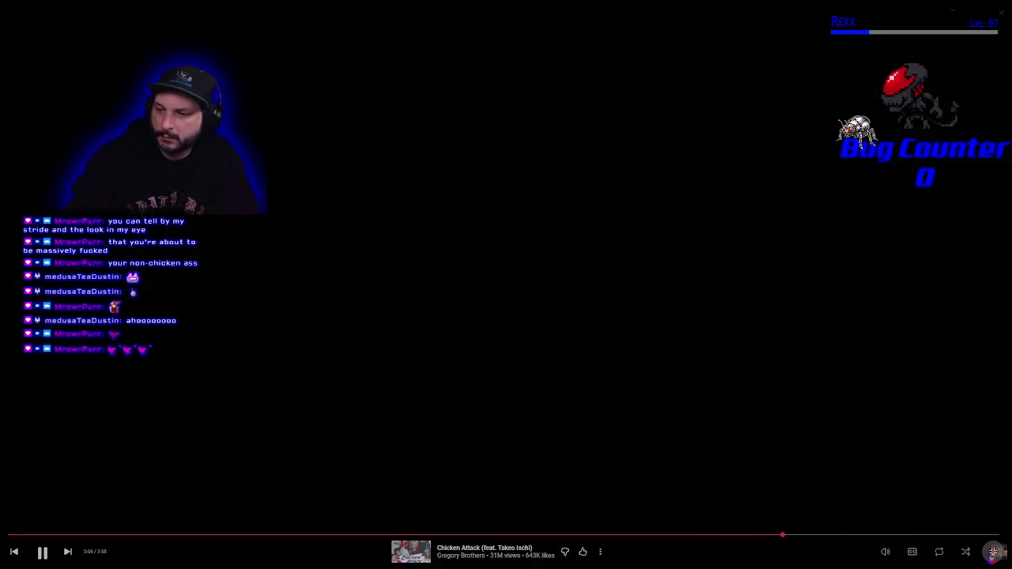
{"action": "left_click", "coordinate": [993, 552]}
{"action": "left_click", "coordinate": [149, 117]}
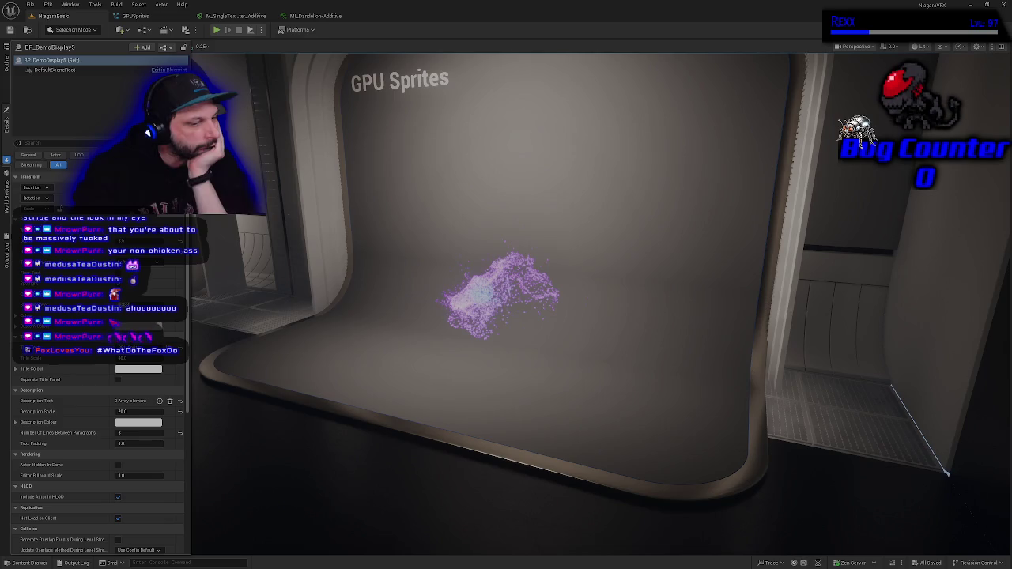
Dolly the camera in and out on the wisp, then switch to the YouTube Music window
{"action": "scroll", "coordinate": [490, 340], "scroll_direction": "up", "scroll_amount": 3}
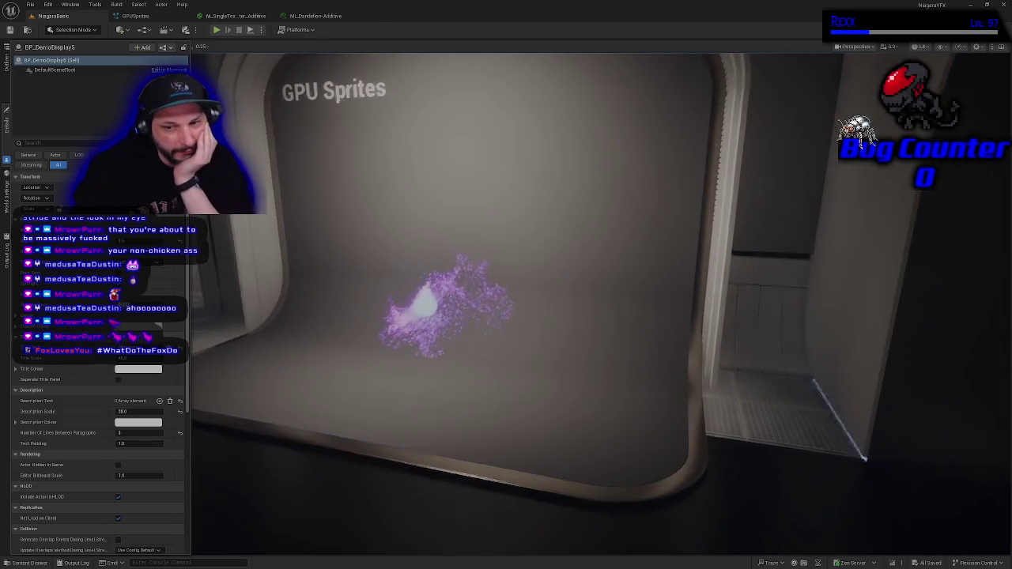
{"action": "scroll", "coordinate": [514, 320], "scroll_direction": "down", "scroll_amount": 3}
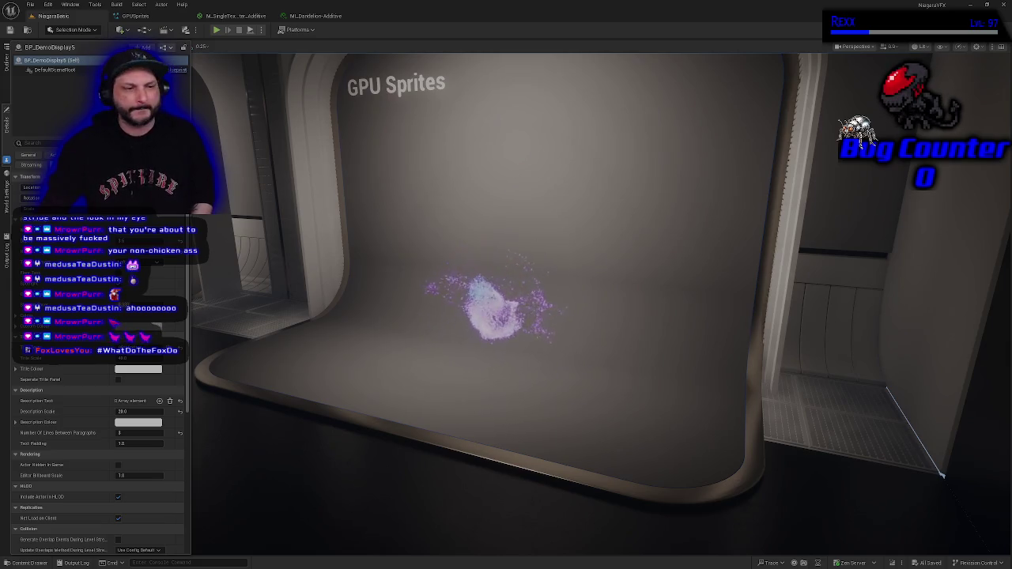
{"action": "key", "text": "alt+Tab"}
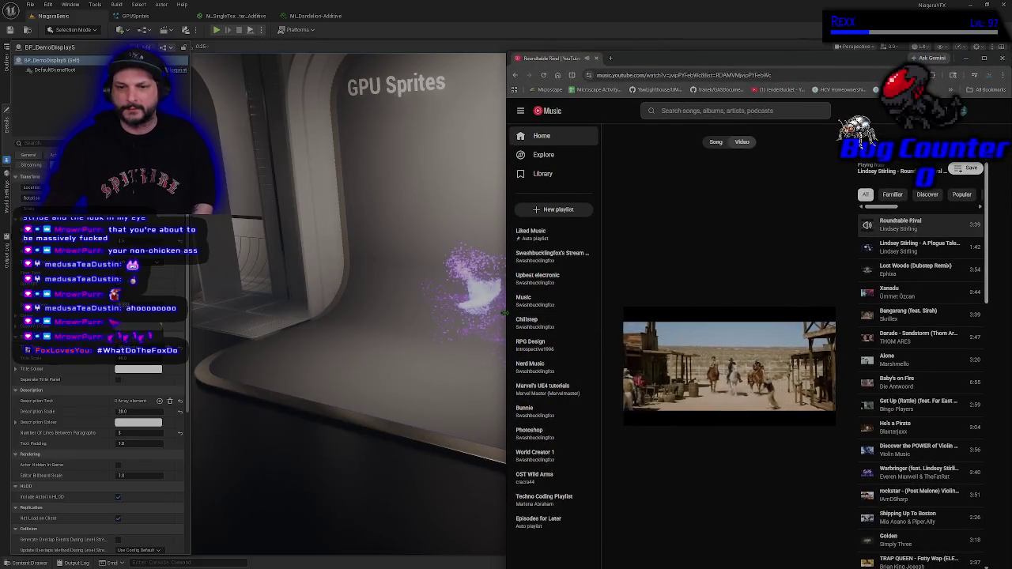
Drag the YouTube Music window's left edge to widen it across most of the editor
{"action": "left_click_drag", "start_coordinate": [510, 327], "coordinate": [28, 326]}
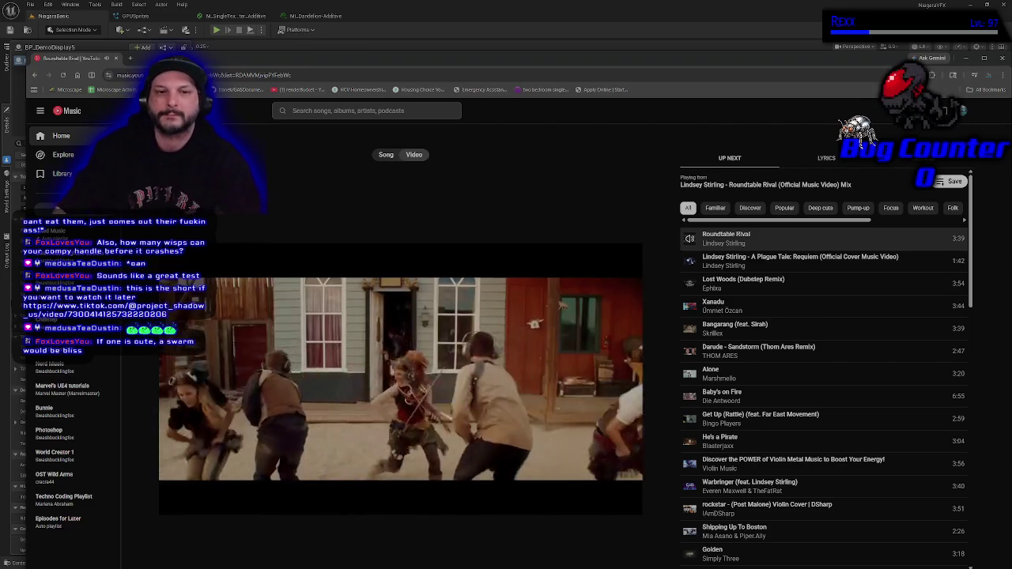
Switch back from the music player to the Unreal Engine level with Alt+Tab
{"action": "key", "text": "alt+Tab"}
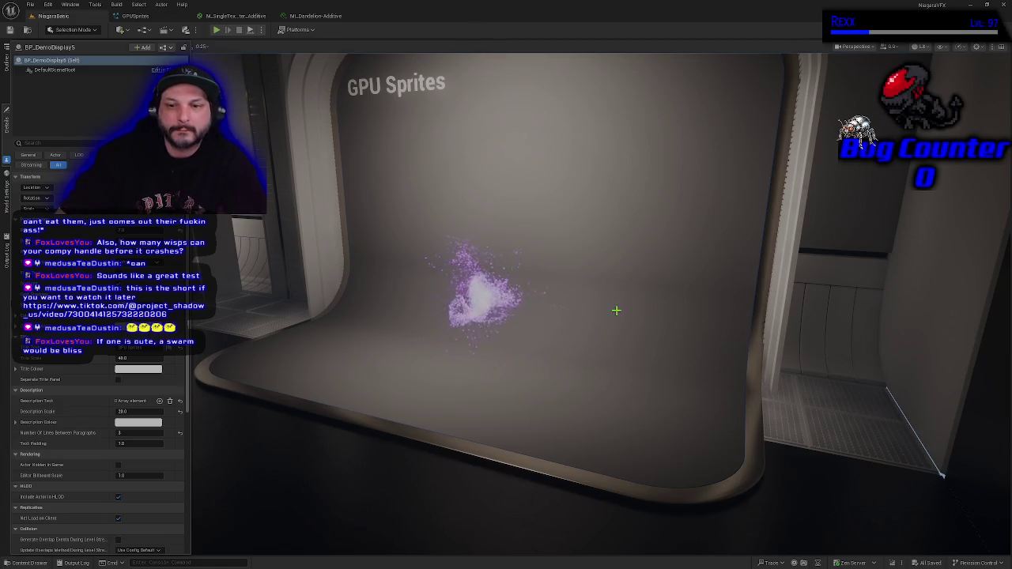
Fly the camera along the display booths past First Emitter to Simple Moving Sprite
{"action": "mouse_move", "coordinate": [616, 311]}
{"action": "left_mouse_down"}
{"action": "mouse_move", "coordinate": [546, 317]}
{"action": "mouse_move", "coordinate": [665, 316]}
{"action": "mouse_move", "coordinate": [635, 308]}
{"action": "mouse_move", "coordinate": [601, 273]}
{"action": "mouse_move", "coordinate": [595, 198]}
{"action": "mouse_move", "coordinate": [595, 253]}
{"action": "mouse_move", "coordinate": [432, 259]}
{"action": "mouse_move", "coordinate": [609, 259]}
{"action": "mouse_move", "coordinate": [657, 281]}
{"action": "mouse_move", "coordinate": [607, 314]}
{"action": "left_mouse_up"}
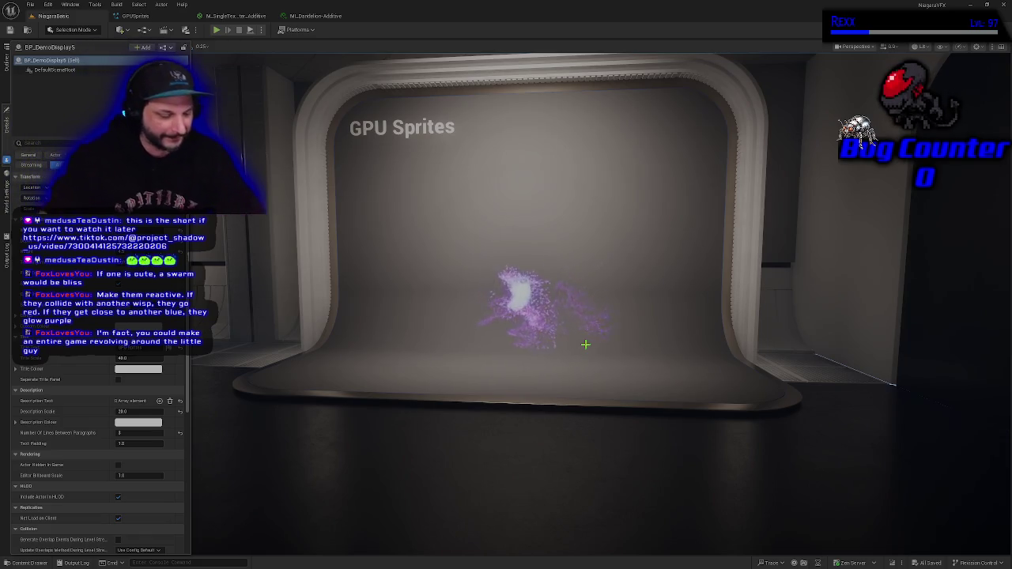
{"action": "left_click_drag", "start_coordinate": [549, 323], "coordinate": [552, 275]}
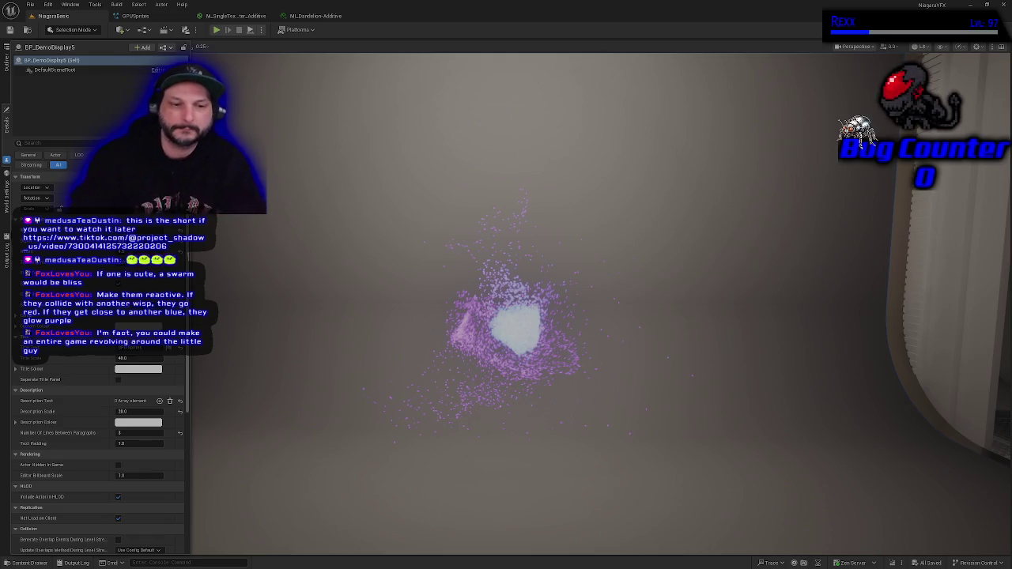
{"action": "key", "text": "Right"}
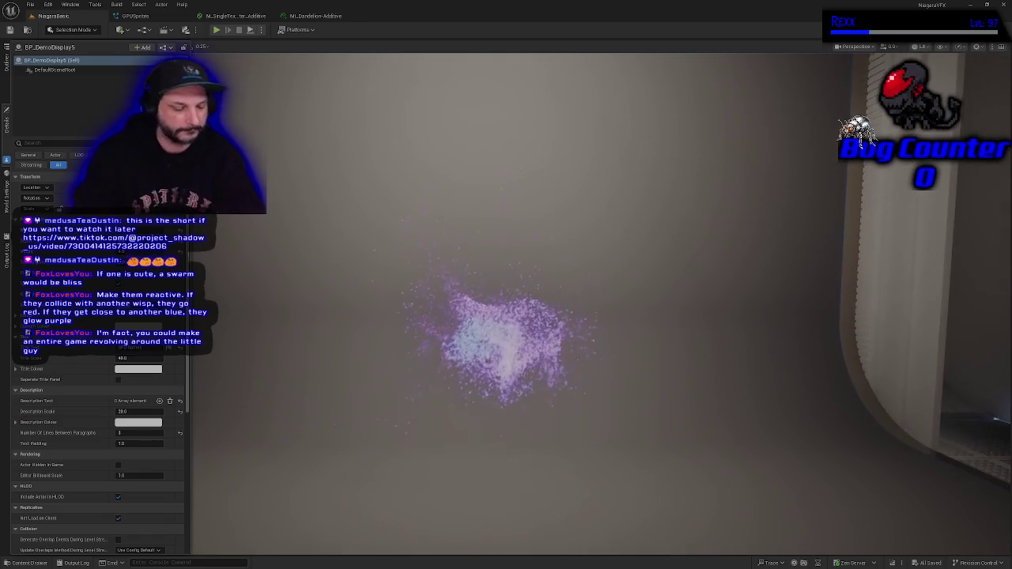
{"action": "key", "text": "Down"}
{"action": "key", "text": "Right"}
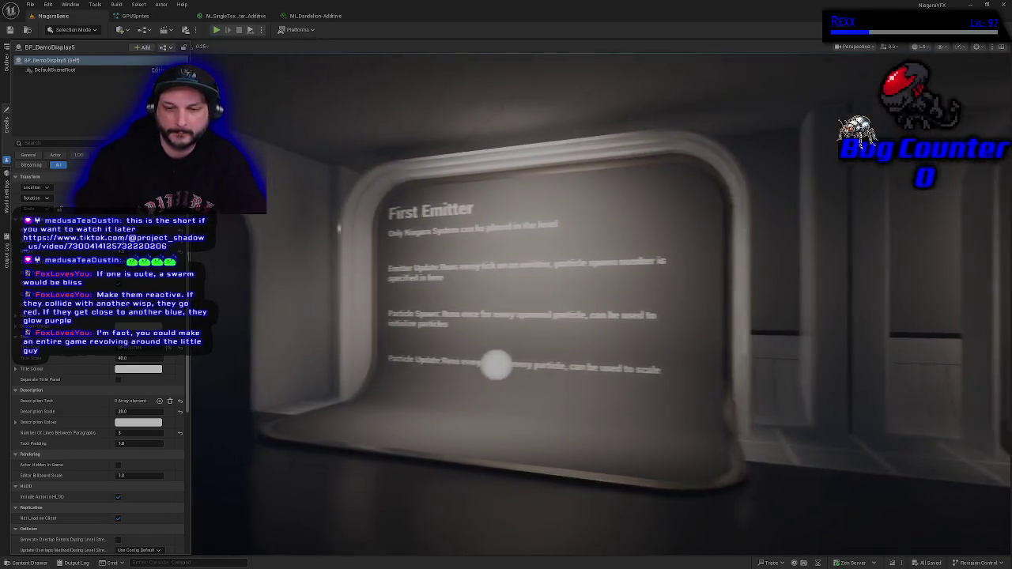
{"action": "key", "text": "Up"}
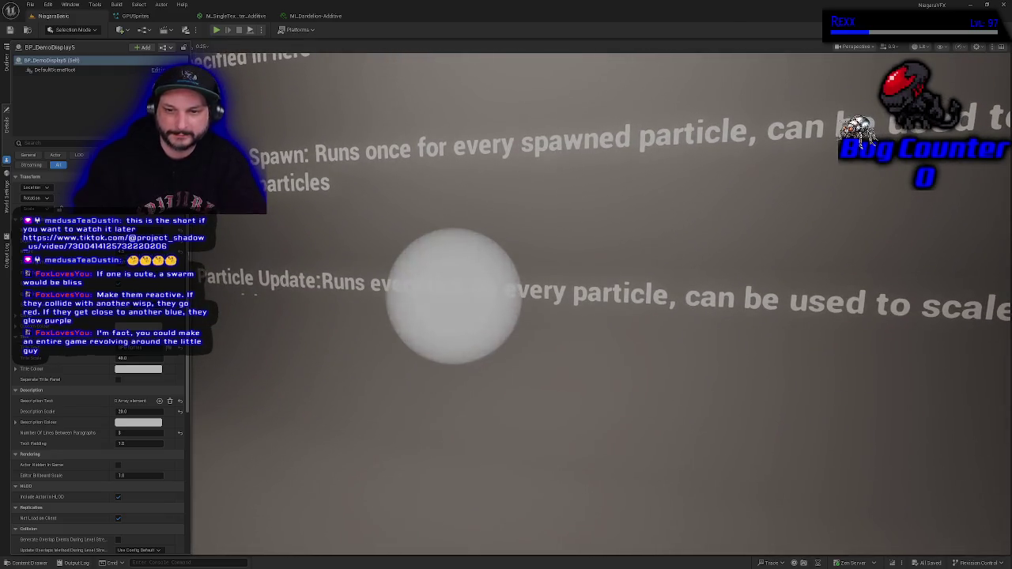
{"action": "key", "text": "Left"}
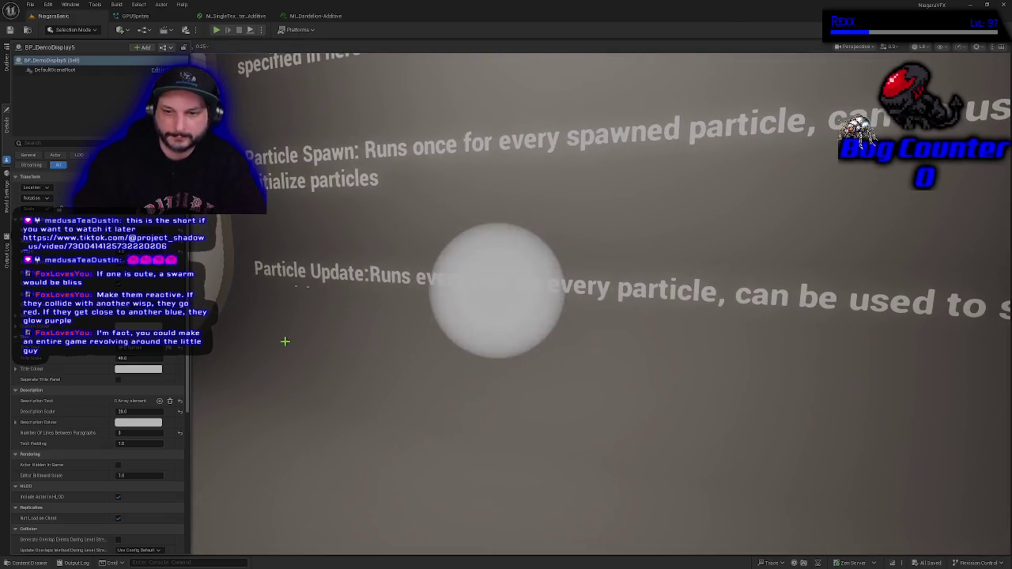
{"action": "key", "text": "Right"}
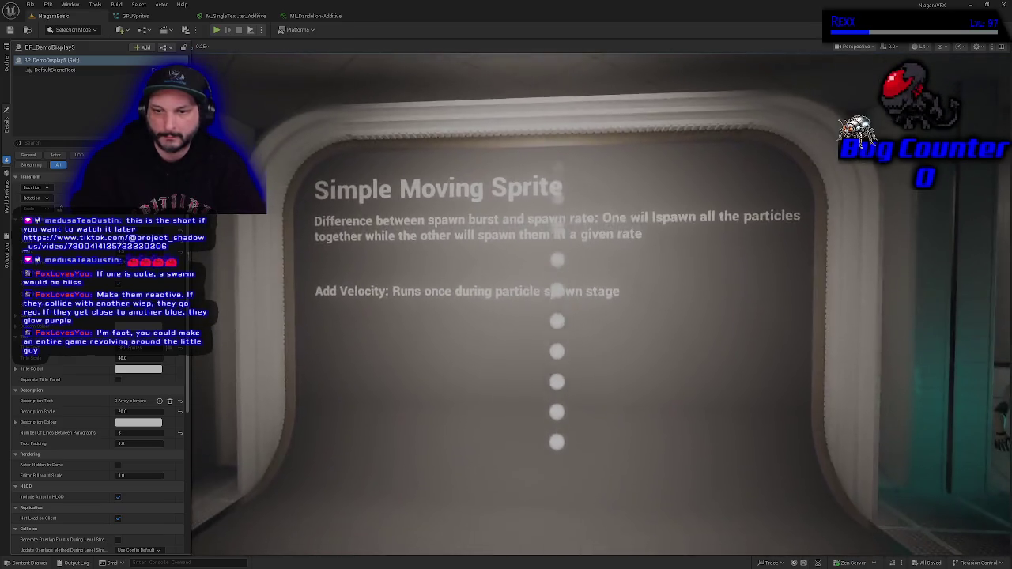
Continue past the Shape Location and Forces displays to frame the GPU Sprites wisp
{"action": "key", "text": "Right"}
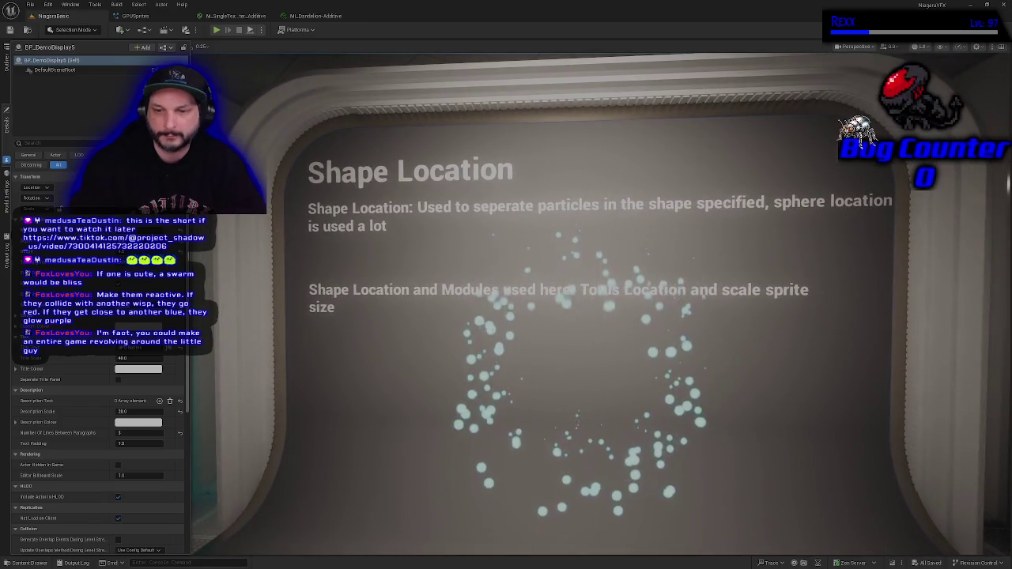
{"action": "key", "text": "Right"}
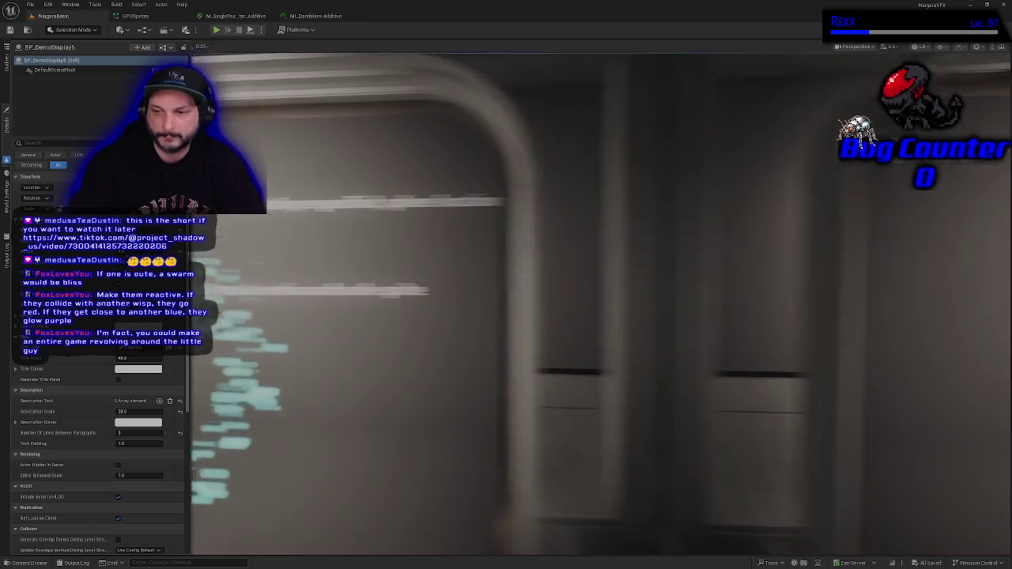
{"action": "key", "text": "Left"}
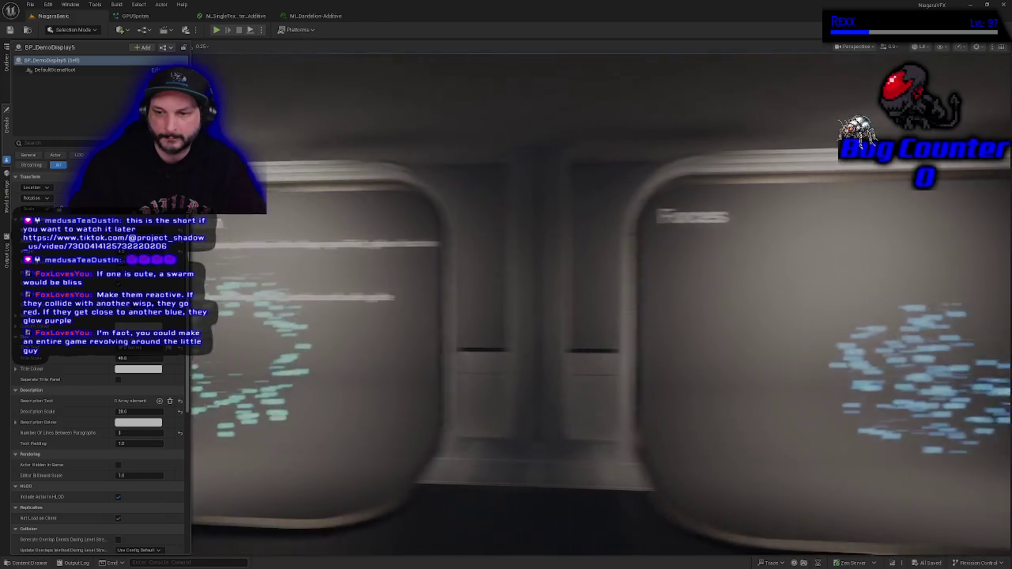
{"action": "key", "text": "Right"}
{"action": "key", "text": "Left"}
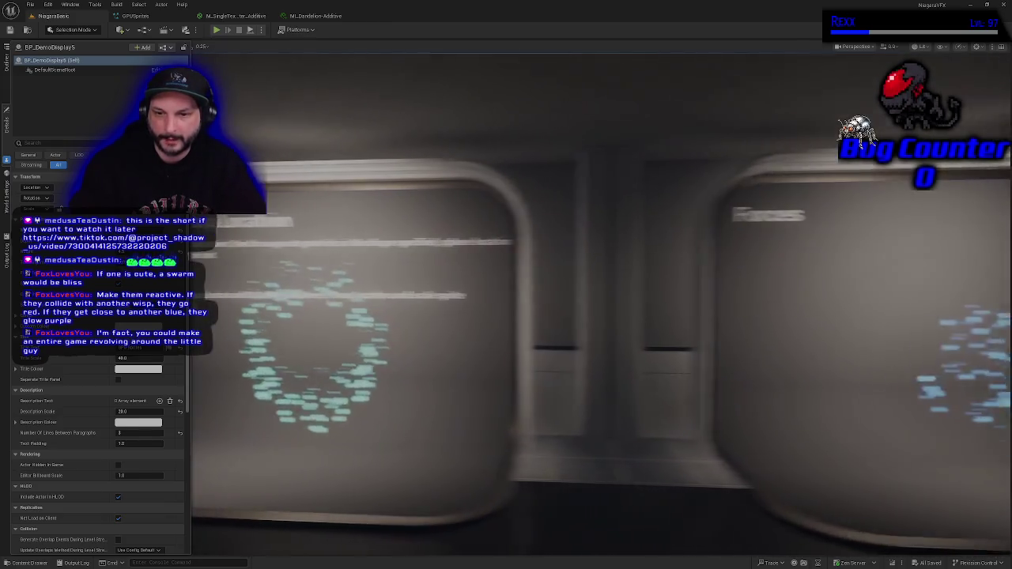
{"action": "key", "text": "Right"}
{"action": "key", "text": "Left"}
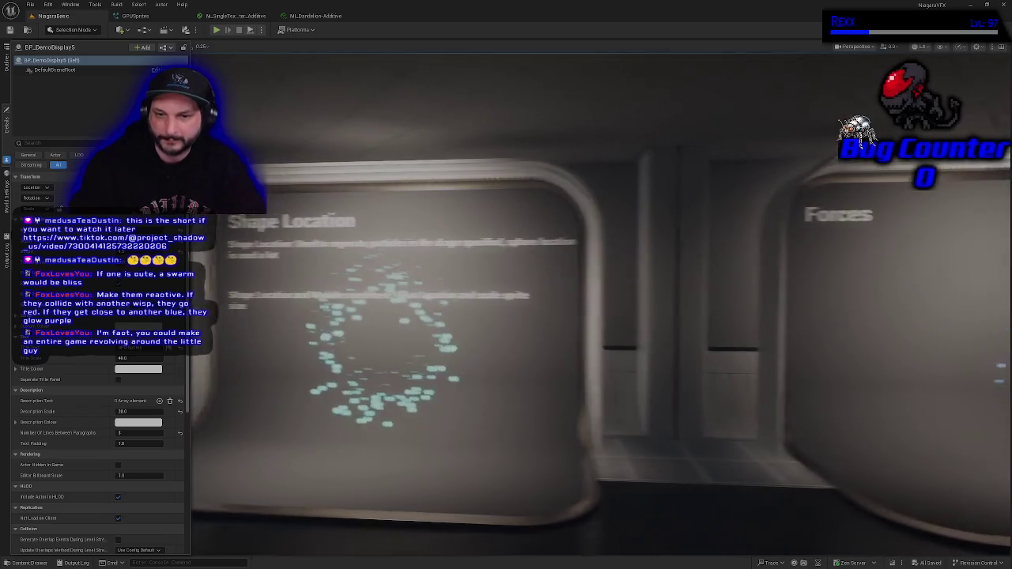
{"action": "key", "text": "Left"}
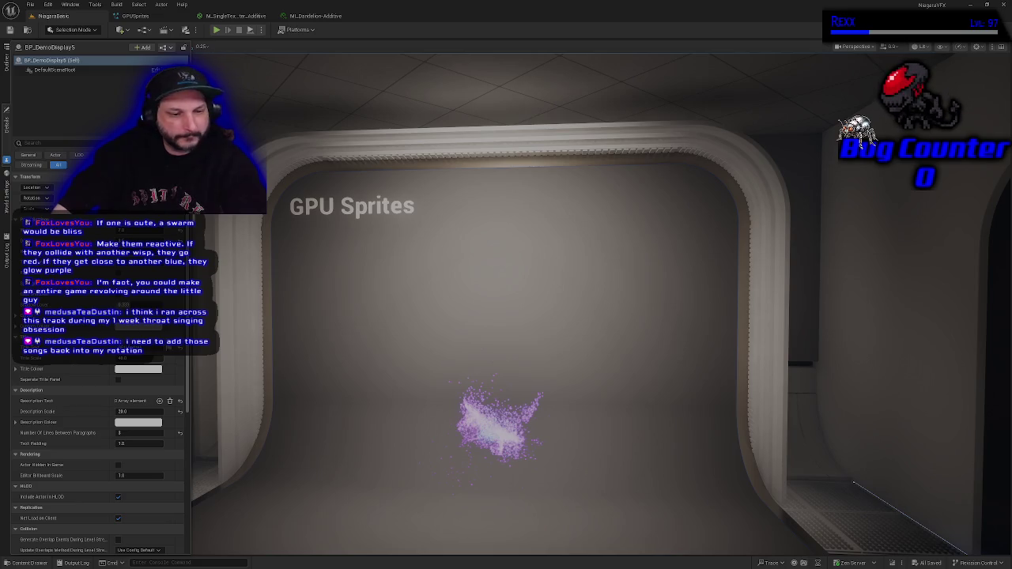
Swing the view around the purple wisp, then play the 'Mongolian Jingle Bells' video fullscreen in YouTube Music
{"action": "mouse_move", "coordinate": [415, 293]}
{"action": "left_mouse_down"}
{"action": "mouse_move", "coordinate": [261, 299]}
{"action": "mouse_move", "coordinate": [474, 299]}
{"action": "mouse_move", "coordinate": [414, 301]}
{"action": "left_mouse_up"}
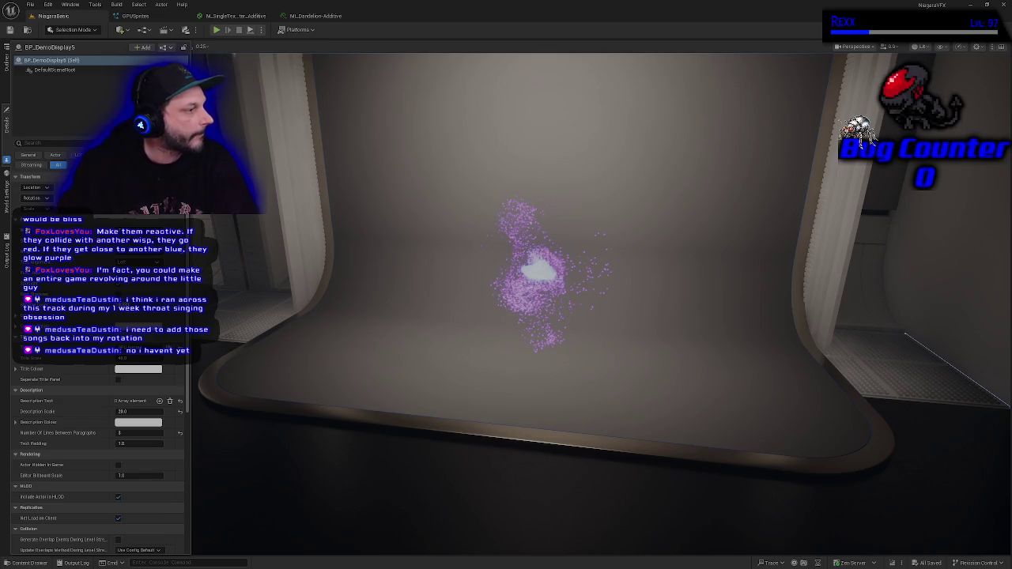
{"action": "key", "text": "alt+Tab"}
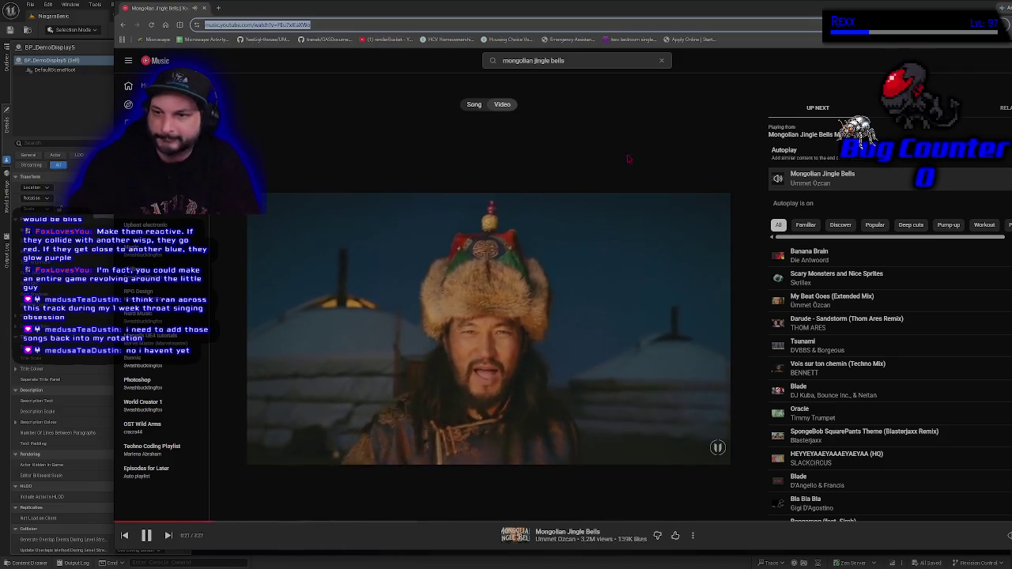
{"action": "key", "text": "f"}
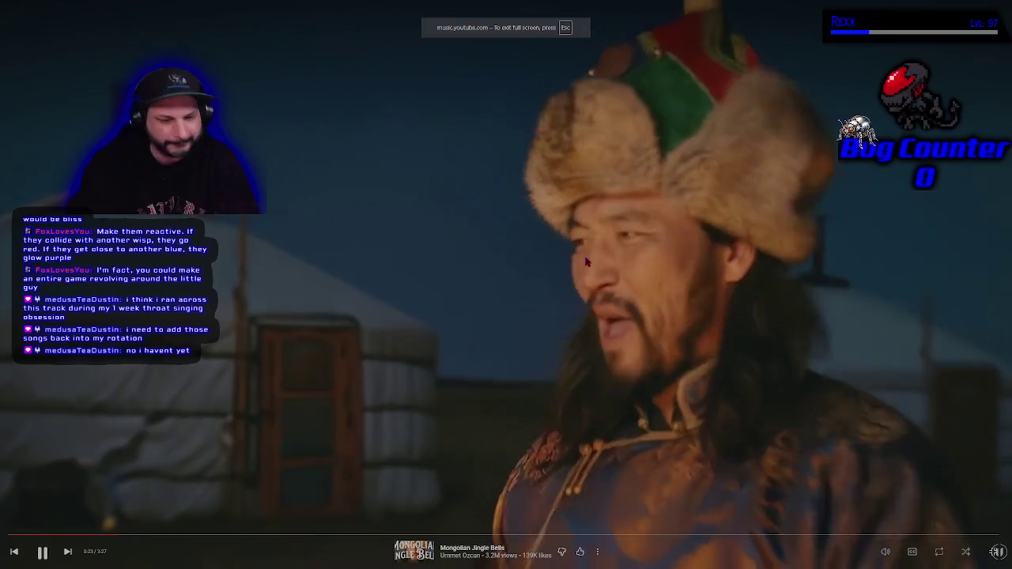